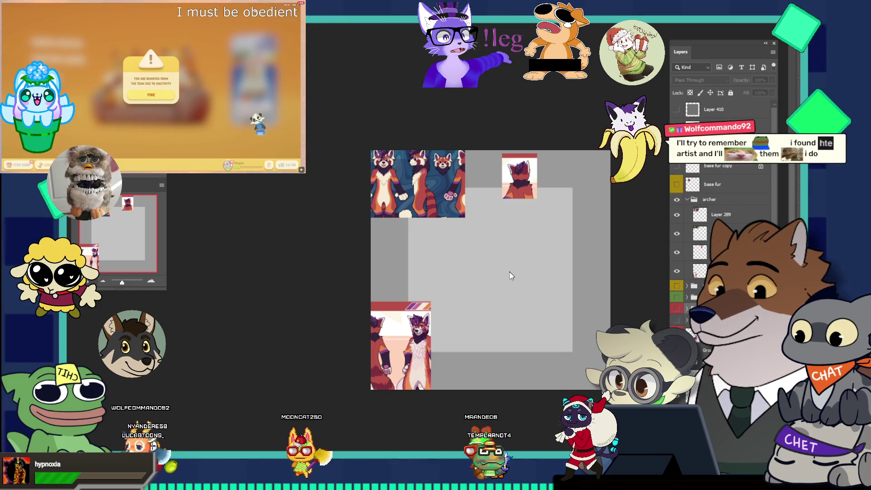
Zoom the canvas and add a blank sketch layer above the selected layer
scroll(518, 271, "up", 3)
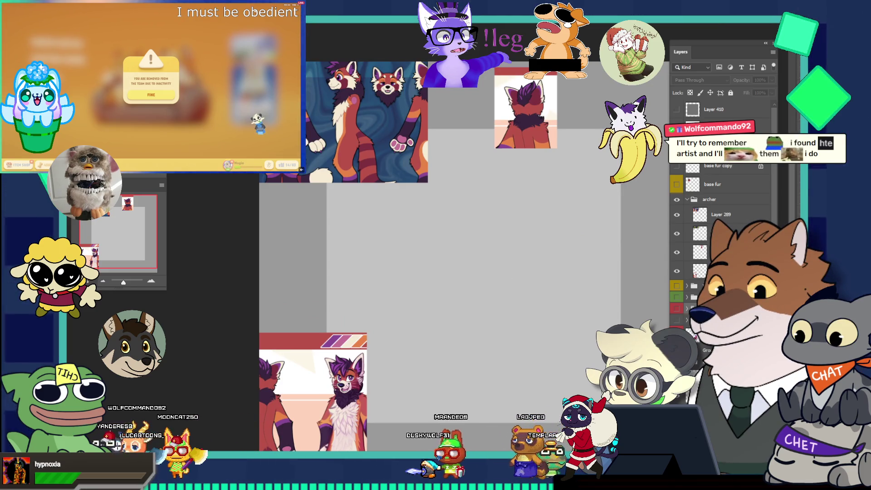
left_click(699, 233)
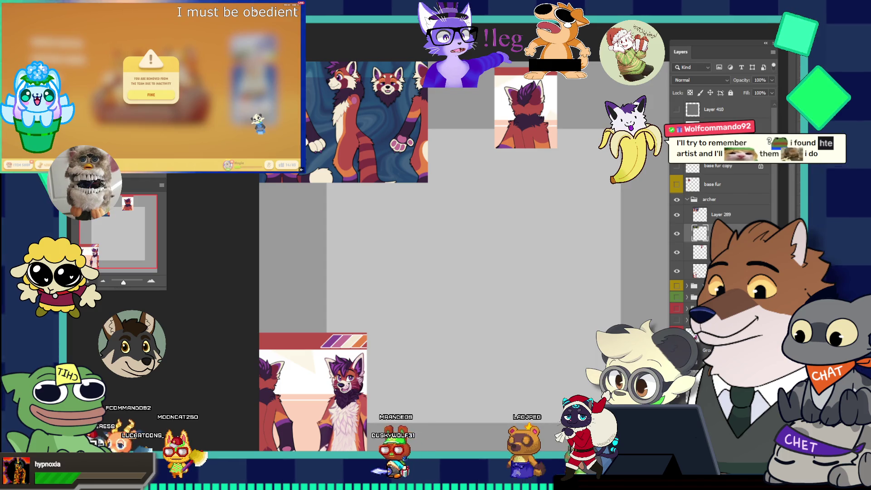
key("ctrl+j")
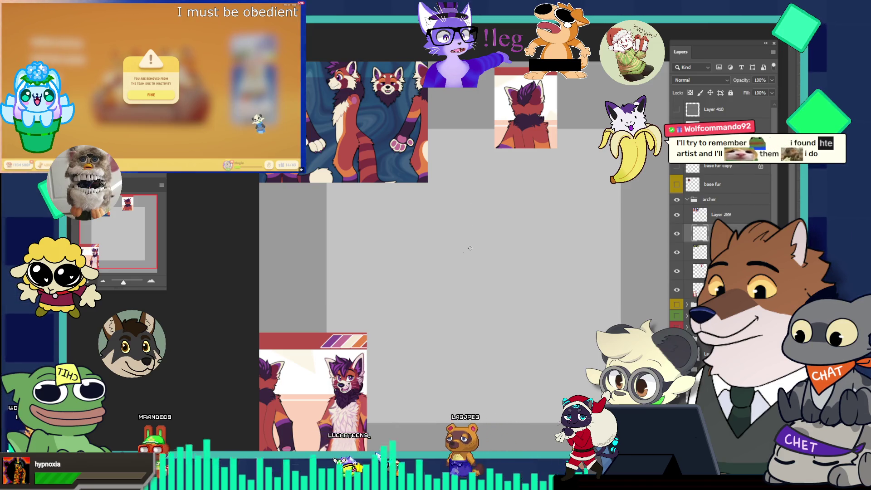
Sketch a short faint curve near the top of the canvas, discarding failed attempts
mouse_move(457, 222)
left_mouse_down()
mouse_move(477, 313)
mouse_move(526, 313)
left_mouse_up()
key("ctrl+z")
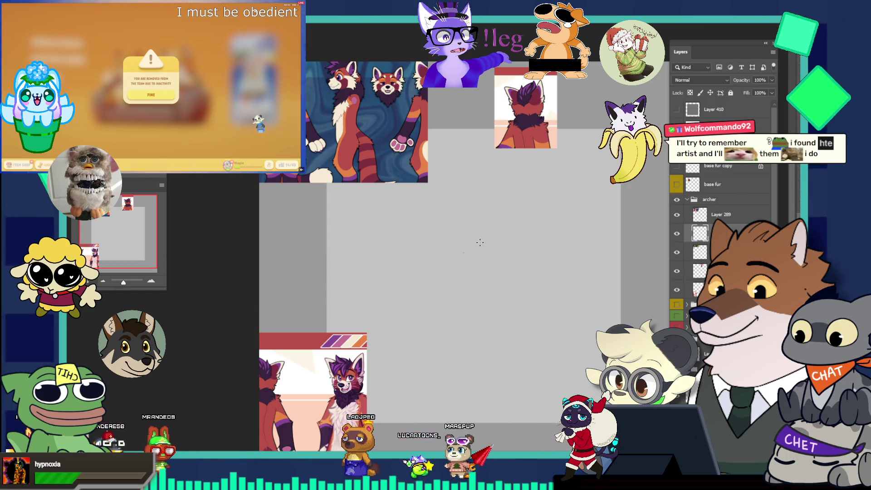
mouse_move(454, 164)
left_mouse_down()
mouse_move(481, 172)
mouse_move(422, 200)
mouse_move(472, 160)
left_mouse_up()
key("ctrl+z")
key("ctrl+z")
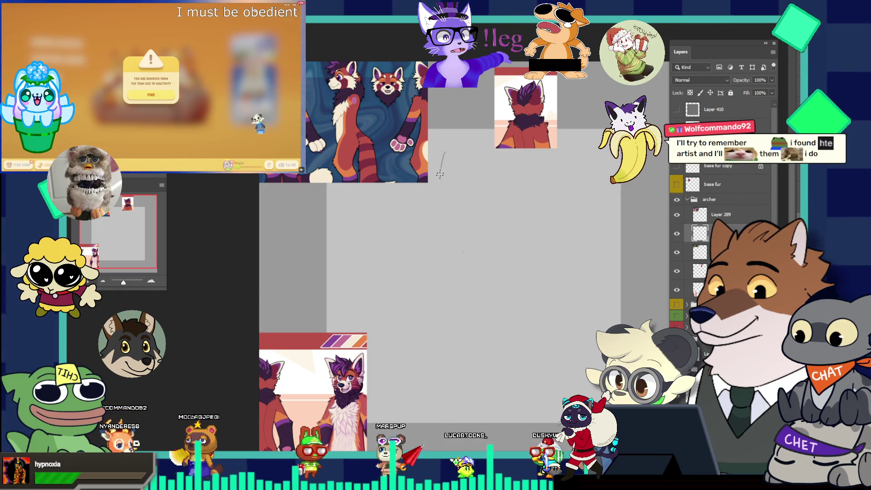
key("ctrl+z")
left_click_drag(441, 154, 447, 186)
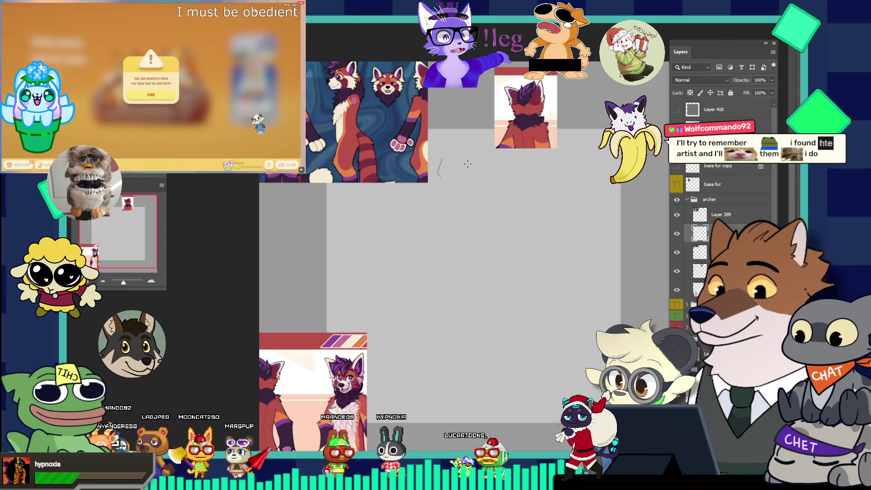
Add two diagonal lines rising to the right from the curve, then zoom in
left_click_drag(438, 176, 453, 170)
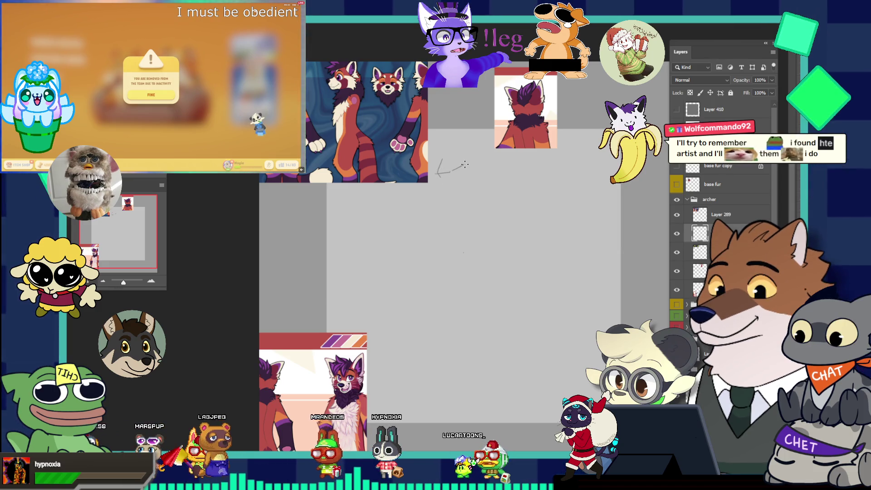
key("ctrl+z")
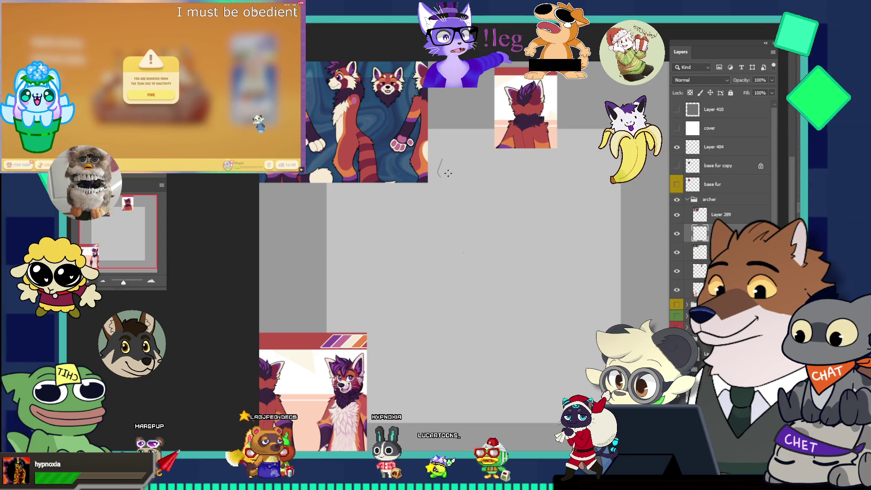
left_click_drag(446, 173, 474, 155)
left_click_drag(448, 181, 472, 160)
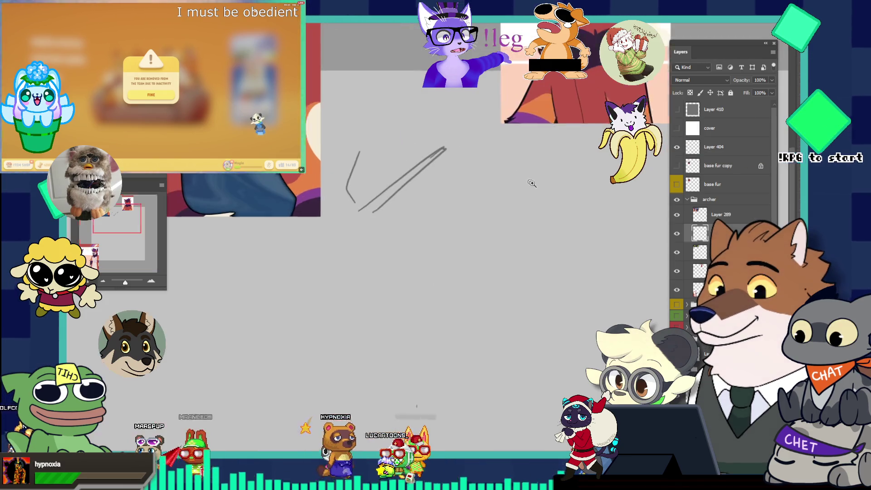
left_click(491, 156, "ctrl")
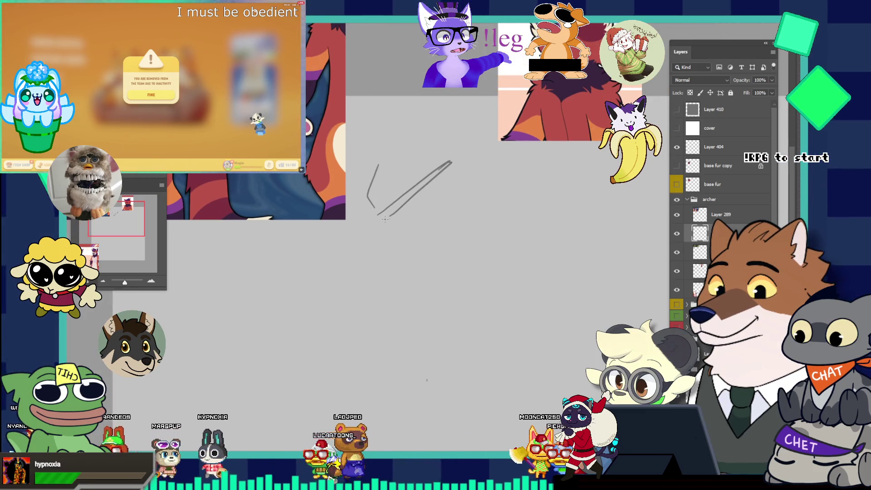
Draw the left contour of the wolf's head with a short curve beneath it
left_click_drag(384, 216, 388, 252)
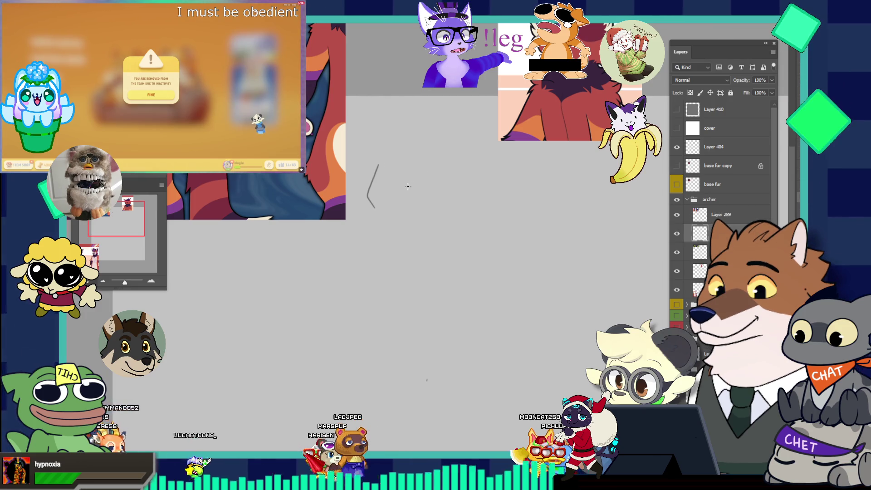
key("ctrl+z")
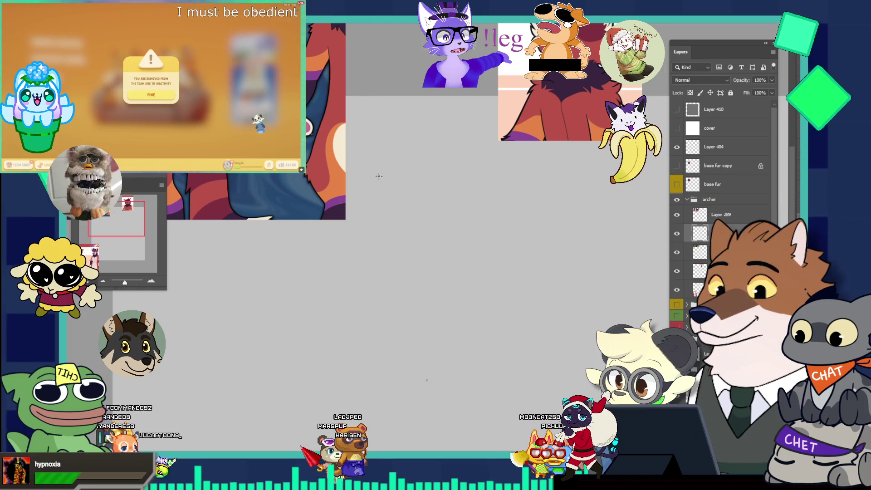
left_click_drag(376, 183, 380, 240)
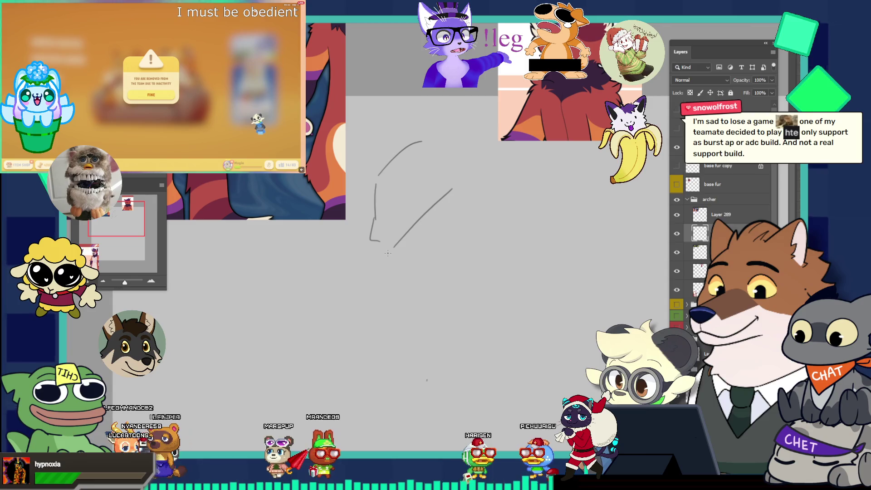
mouse_move(388, 253)
left_mouse_down()
mouse_move(399, 266)
mouse_move(395, 250)
left_mouse_up()
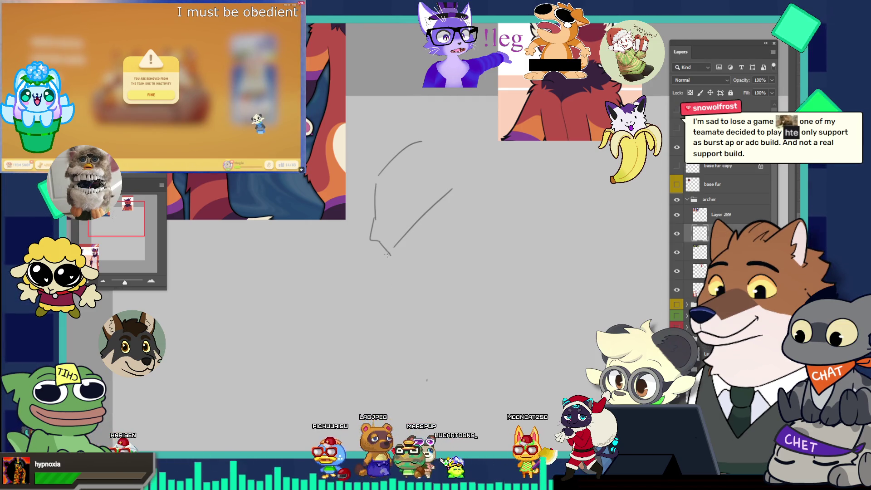
Sketch the muzzle lines and the chin line rising to the right into a V-point
key("ctrl+z")
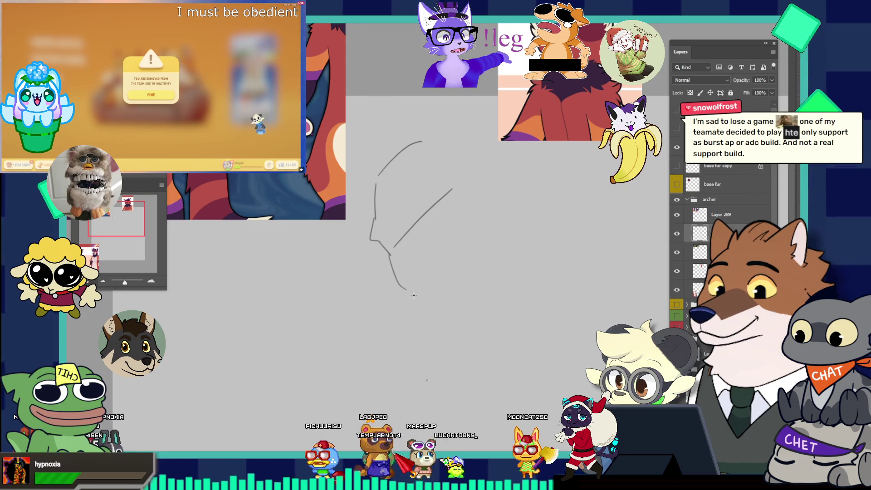
left_click_drag(389, 279, 409, 295)
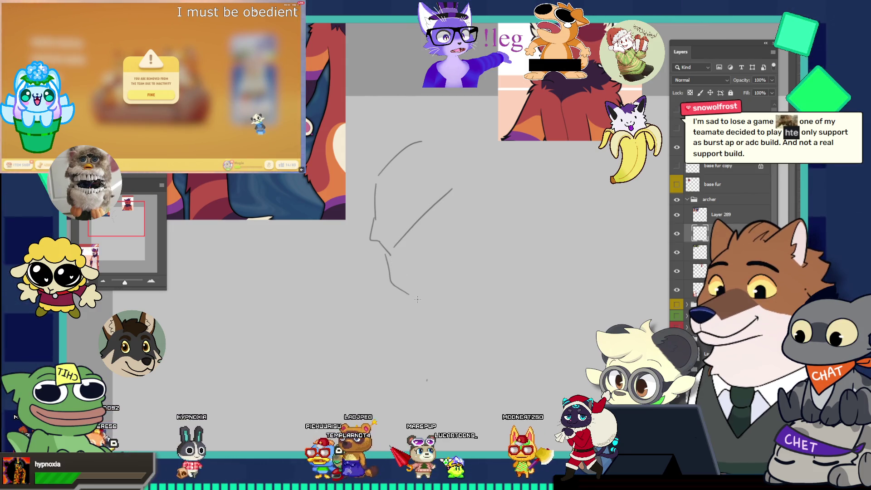
key("ctrl+z")
left_click_drag(413, 292, 461, 334)
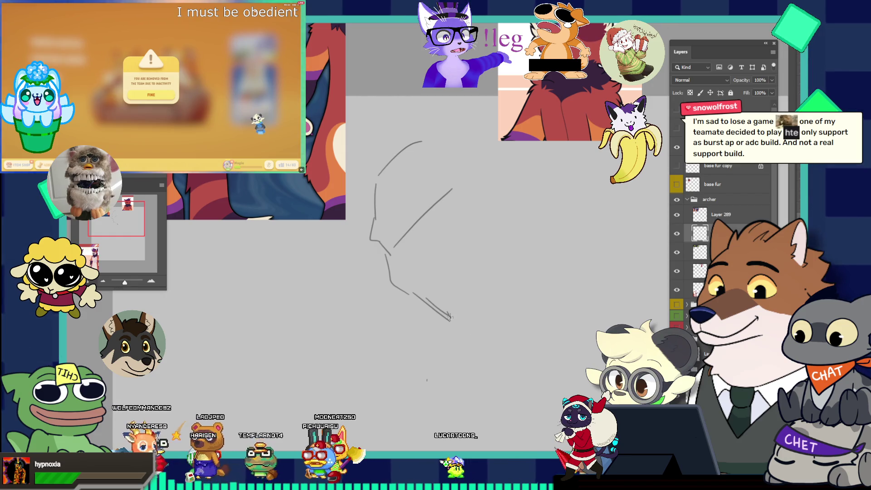
left_click_drag(465, 327, 499, 292)
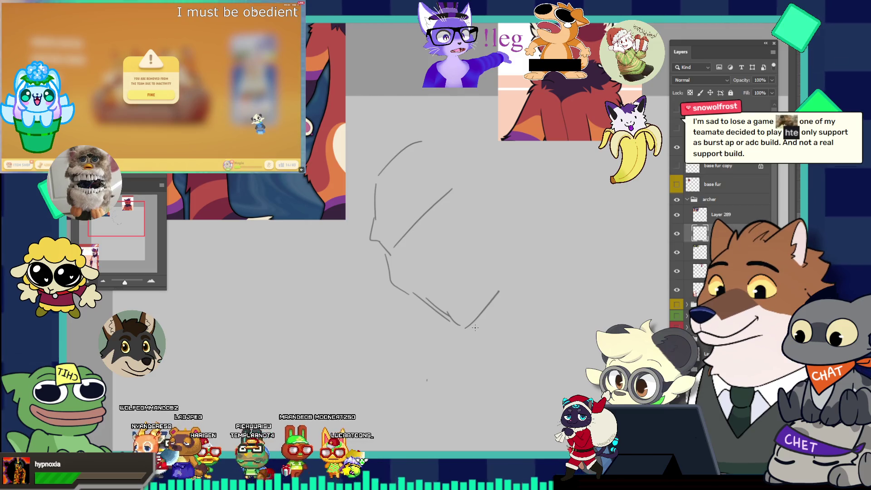
Redraw the lower chin line, then draw the right jaw rising up toward the head
mouse_move(467, 329)
left_mouse_down()
mouse_move(494, 326)
mouse_move(495, 296)
mouse_move(470, 324)
left_mouse_up()
key("ctrl+z")
key("ctrl+z")
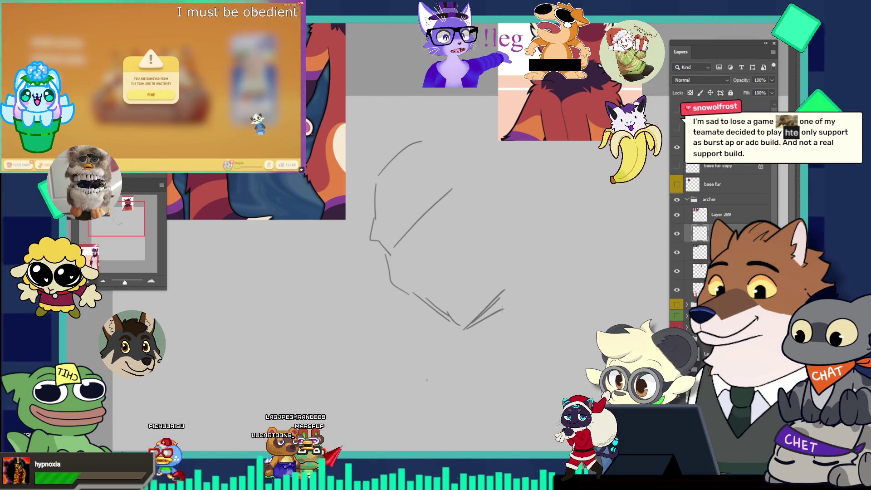
key("ctrl+z")
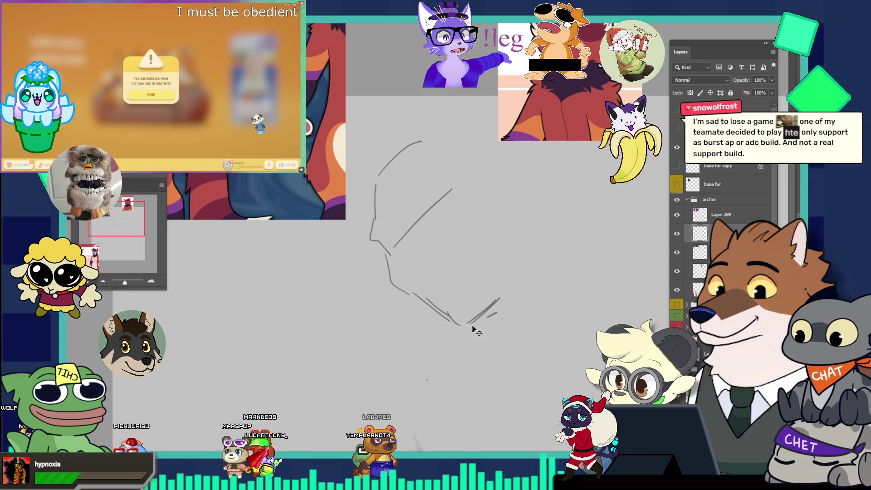
left_click_drag(462, 331, 494, 317)
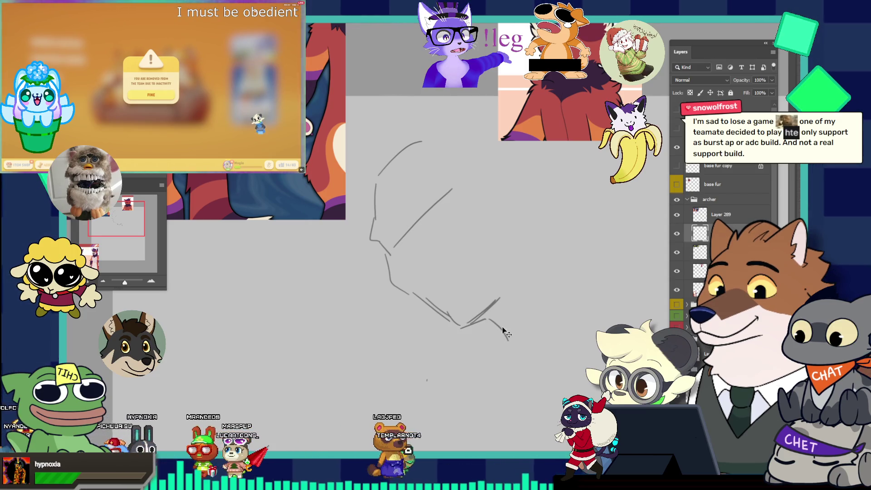
key("ctrl+z")
left_click_drag(463, 329, 495, 315)
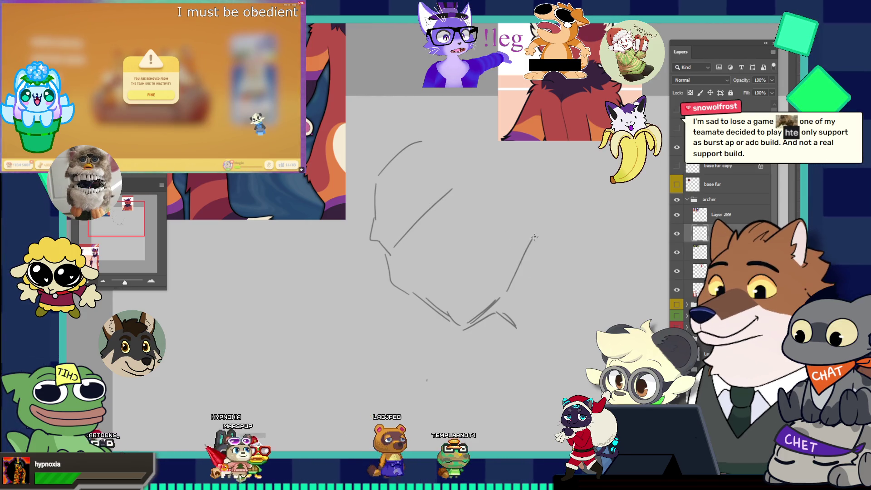
left_click_drag(526, 244, 499, 295)
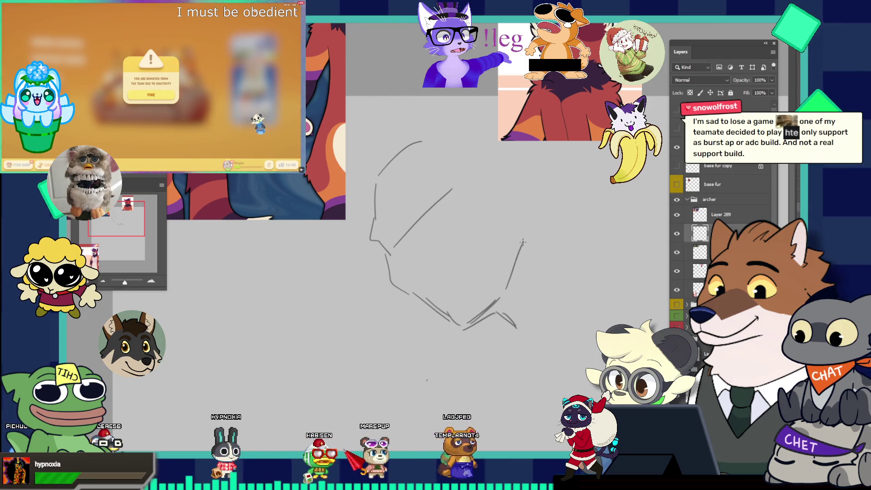
left_click_drag(520, 247, 517, 217)
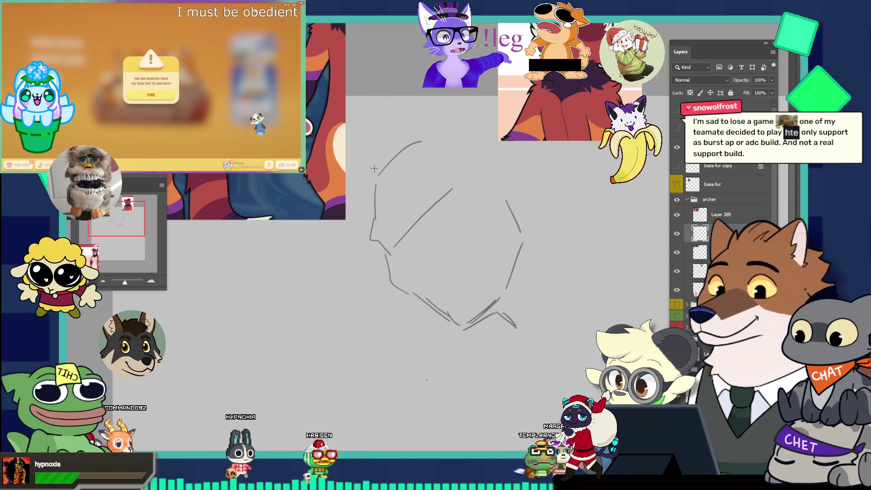
Arc the top of the head and redraw the line down its right side
left_click_drag(384, 176, 420, 139)
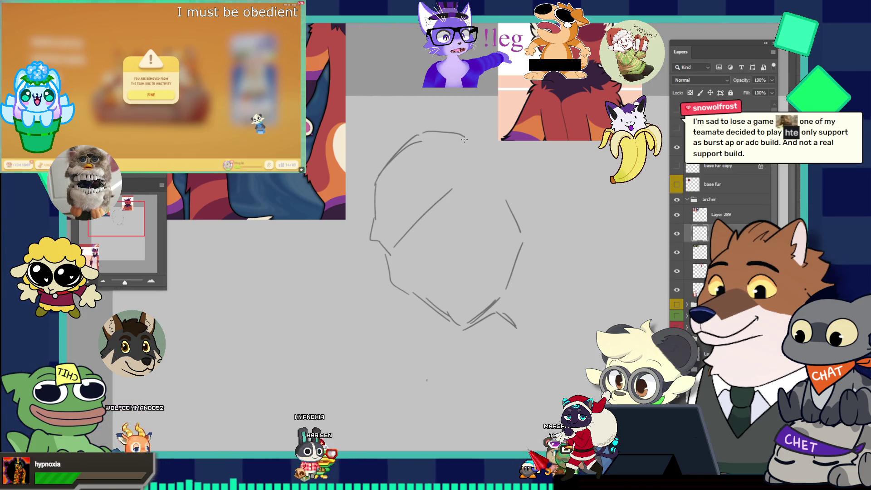
key("ctrl+z")
mouse_move(424, 126)
left_mouse_down()
mouse_move(492, 132)
mouse_move(524, 157)
left_mouse_up()
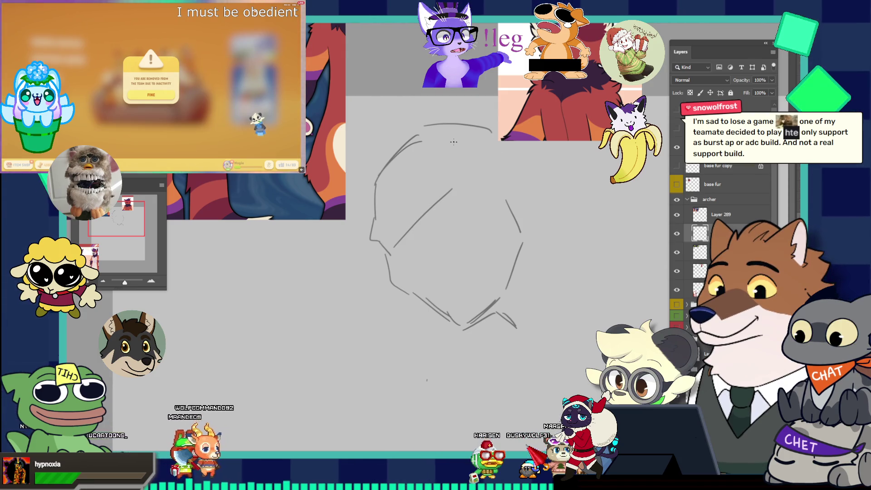
left_click_drag(480, 140, 502, 180)
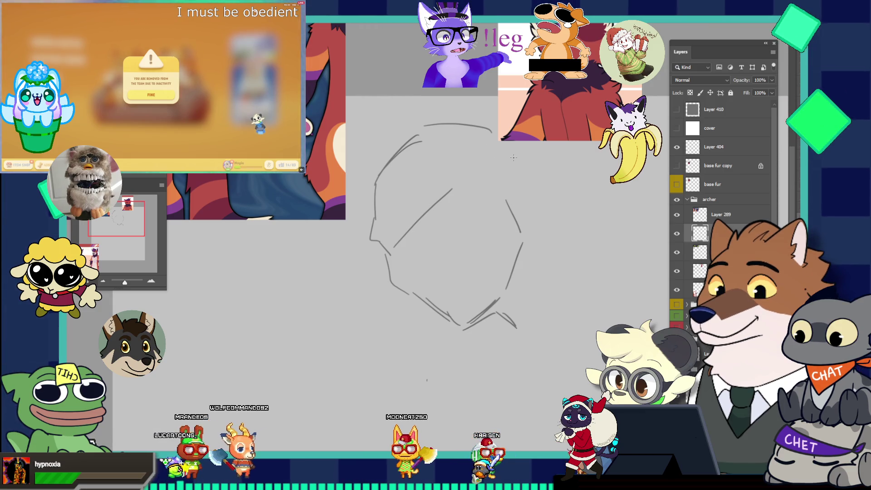
key("ctrl+z")
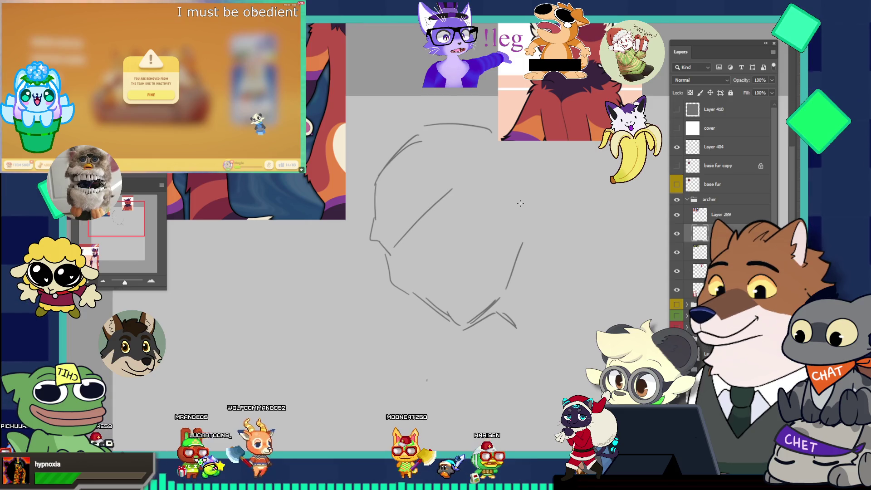
left_click_drag(525, 234, 520, 224)
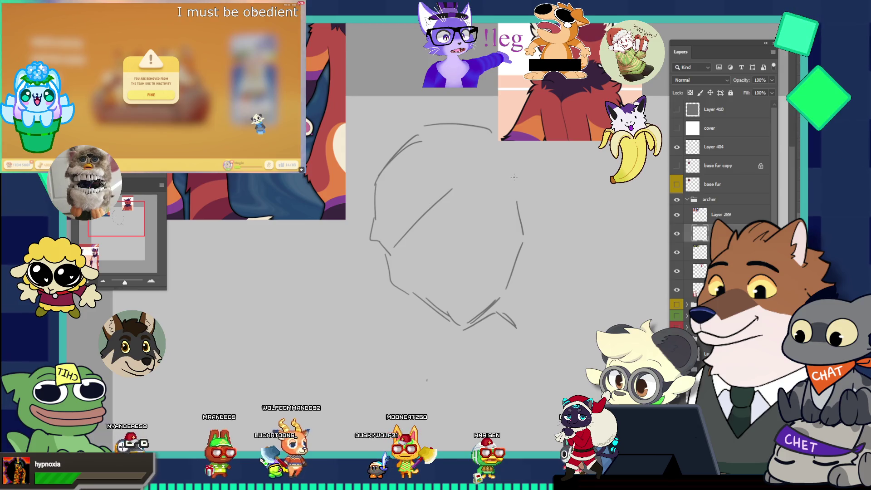
left_click_drag(522, 159, 524, 212)
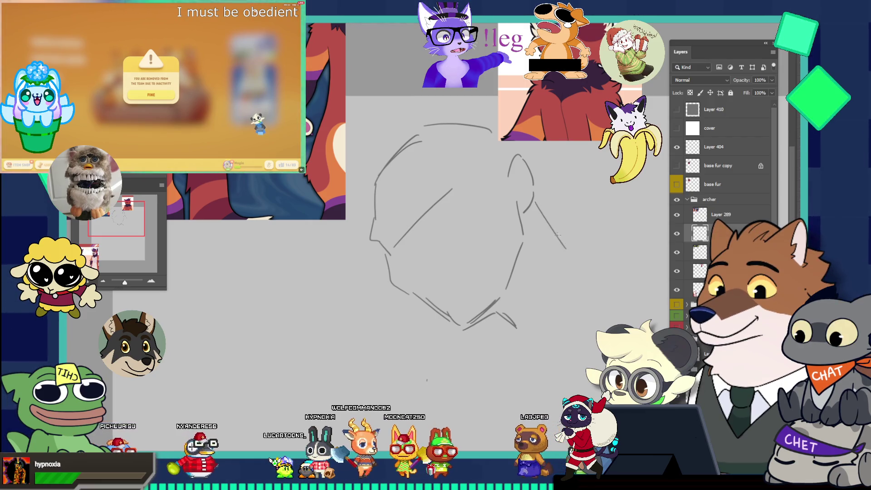
Draw the vertical neck line below the jaw plus diagonal and curved shoulder lines
left_click_drag(577, 251, 564, 303)
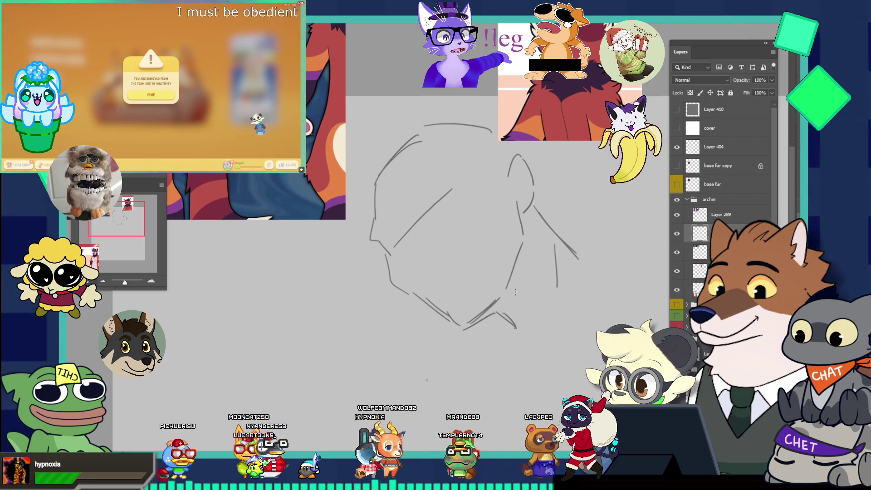
key("ctrl+z")
left_click_drag(510, 293, 507, 352)
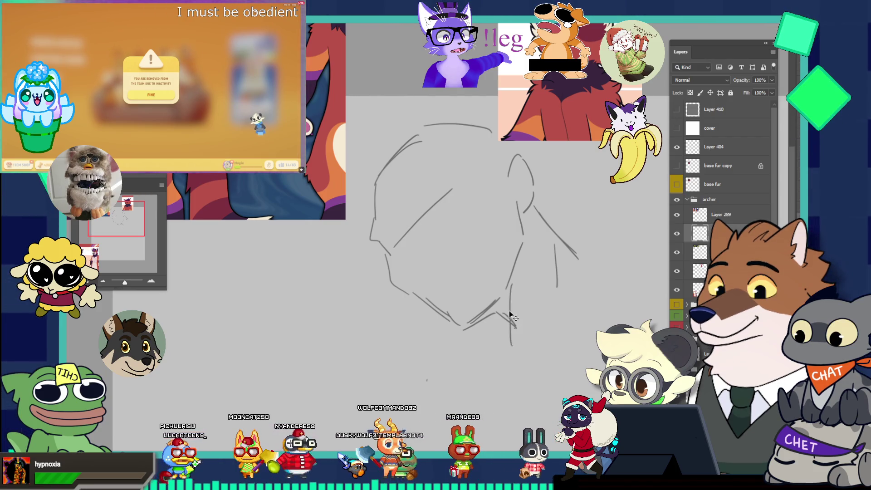
left_click_drag(507, 303, 513, 357)
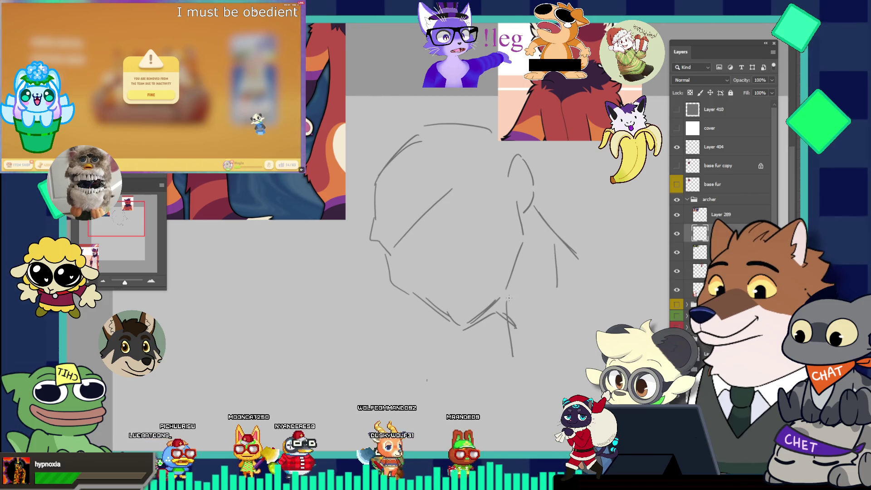
key("ctrl+z")
left_click_drag(511, 293, 513, 350)
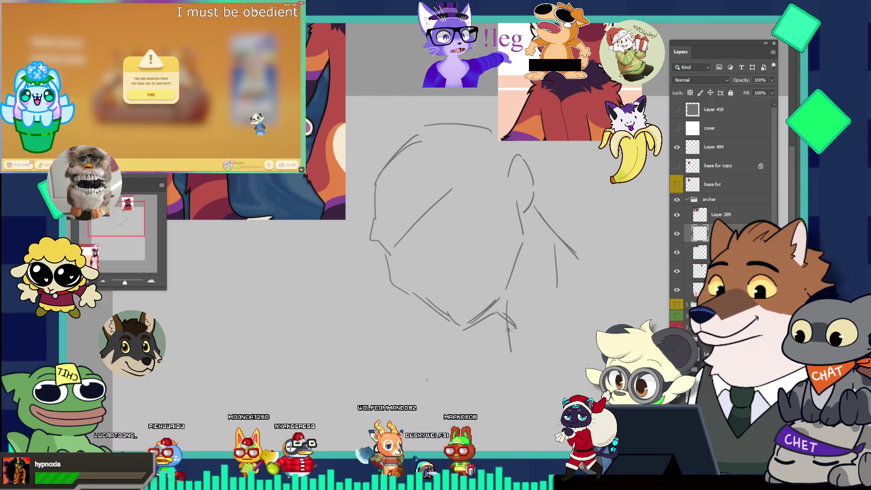
mouse_move(513, 303)
left_mouse_down()
mouse_move(537, 273)
mouse_move(609, 297)
left_mouse_up()
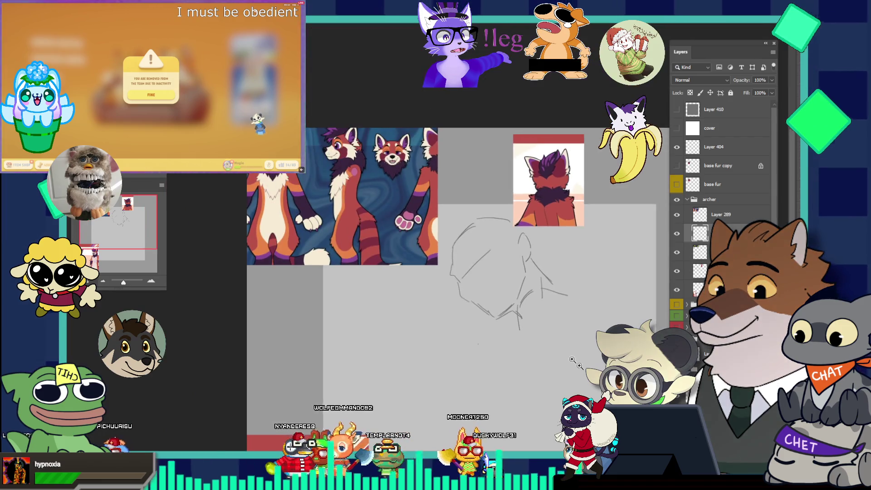
Draw a long arm curve sweeping down to the right beneath the neck
scroll(536, 313, "down", 1)
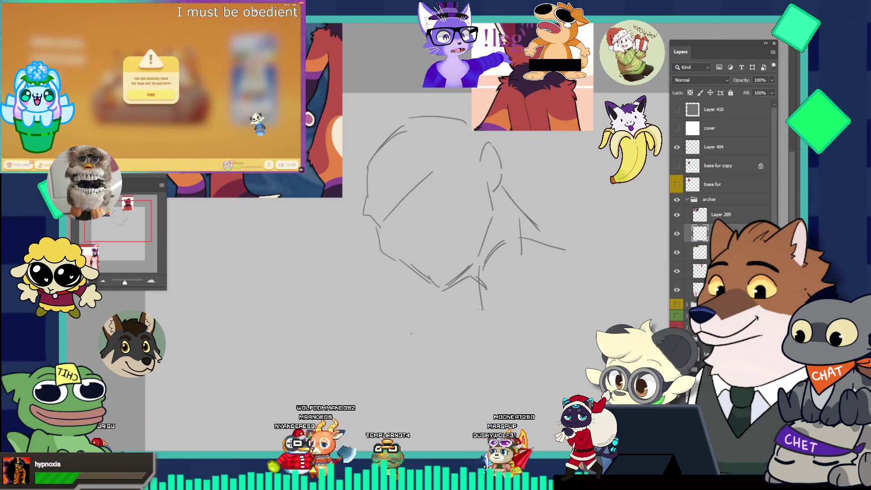
key("ctrl+z")
left_click_drag(509, 330, 549, 341)
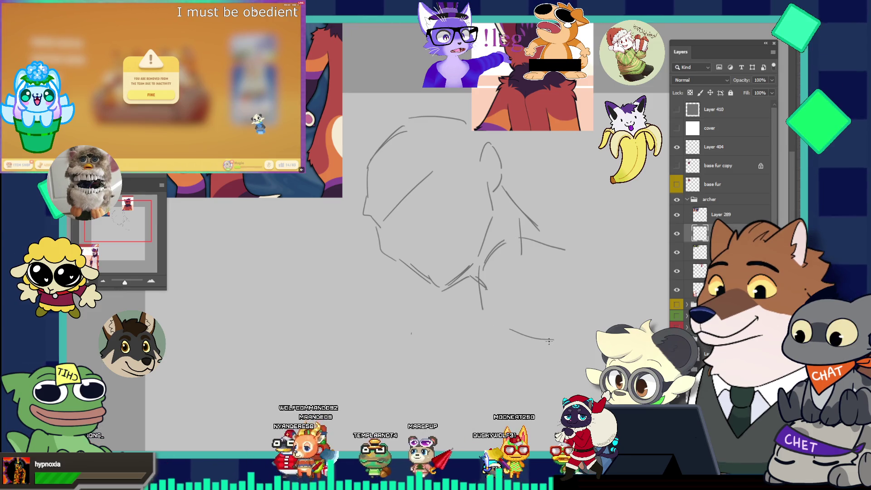
left_click_drag(571, 271, 574, 300)
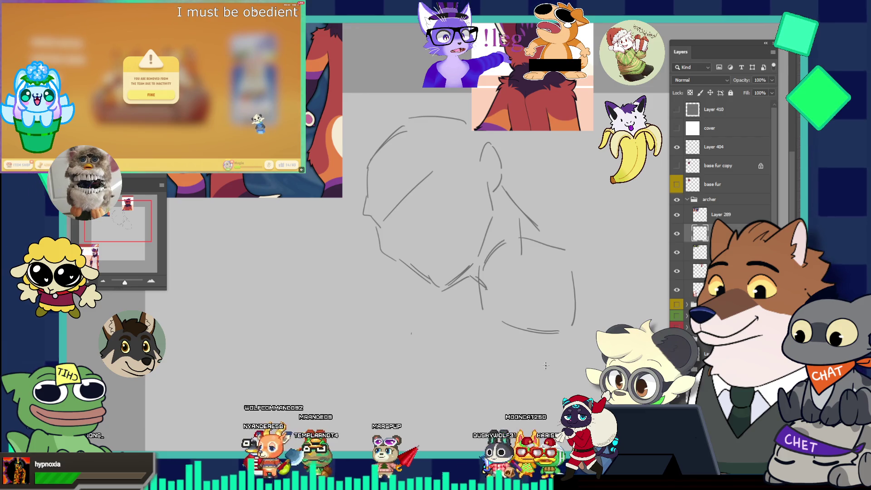
key("ctrl+z")
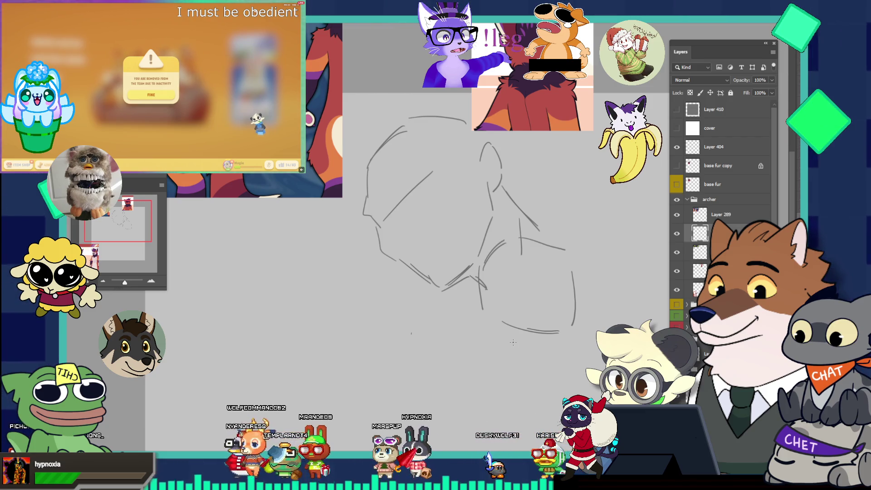
left_click_drag(508, 337, 573, 384)
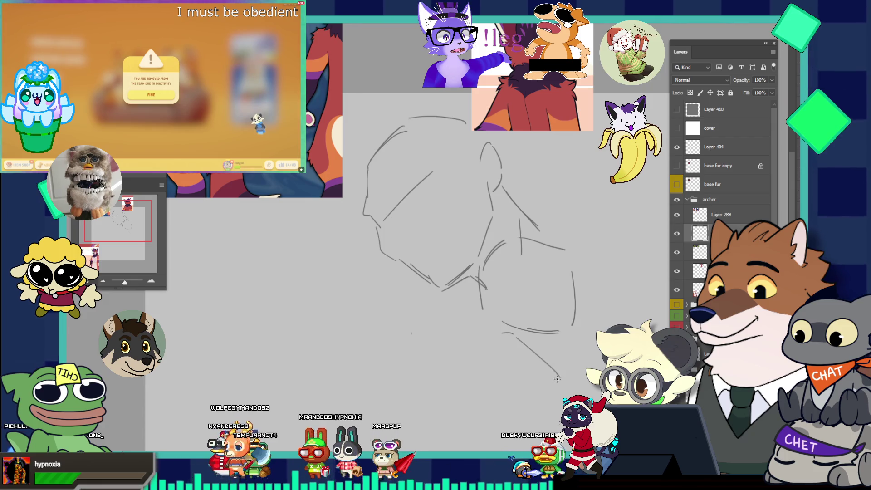
Add parallel forearm strokes running down-right below the chest
left_click_drag(502, 334, 541, 361)
key("ctrl+z")
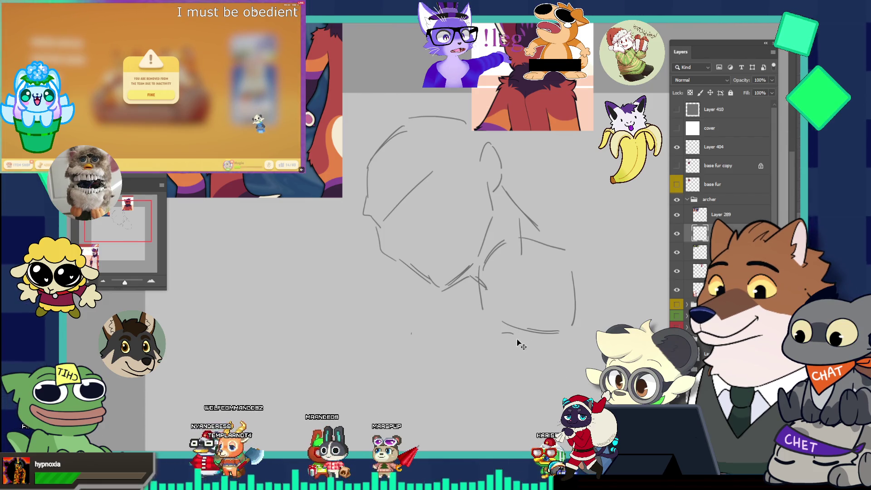
left_click_drag(499, 332, 557, 373)
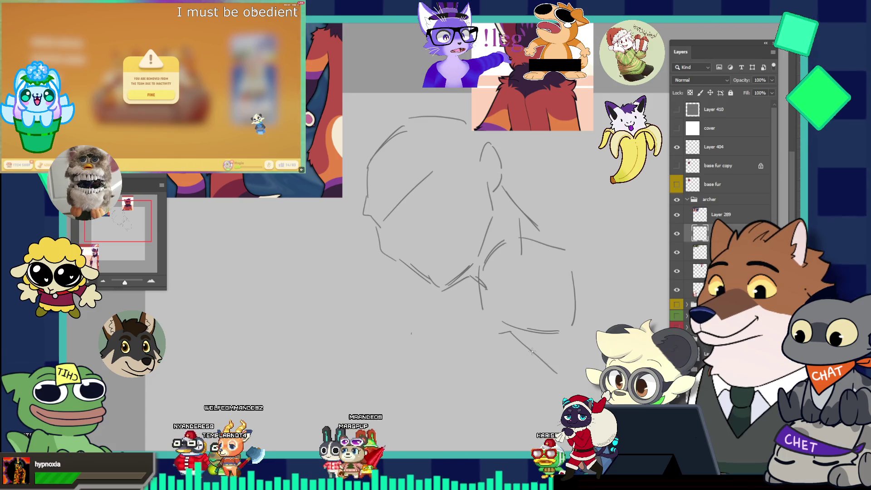
left_click_drag(513, 338, 546, 370)
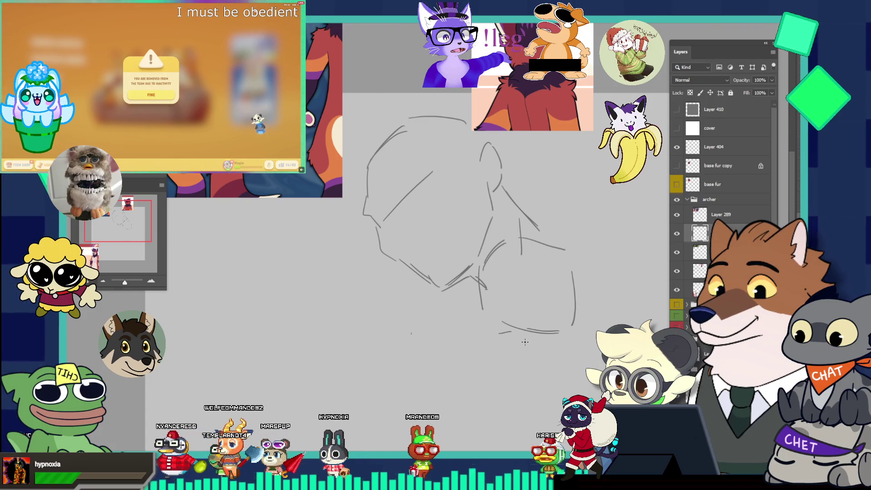
left_click_drag(514, 337, 582, 381)
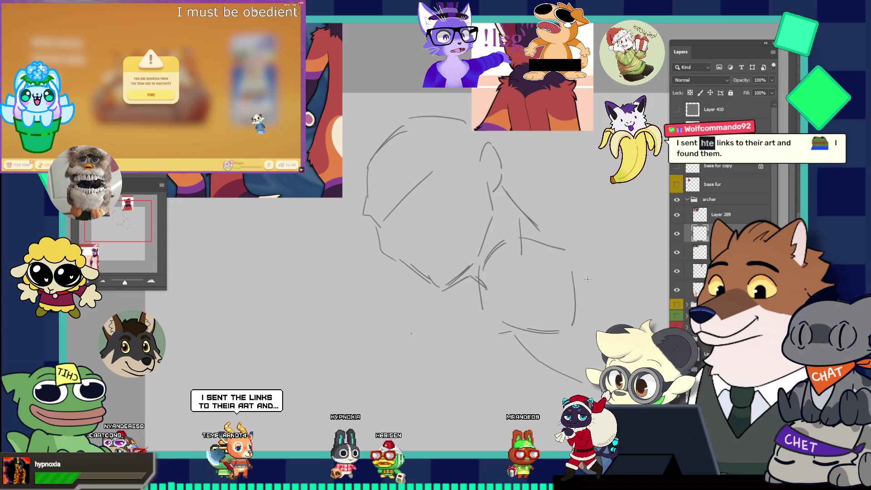
Shape the right upper-arm curve and the shoulder line on the right
left_click_drag(563, 327, 600, 295)
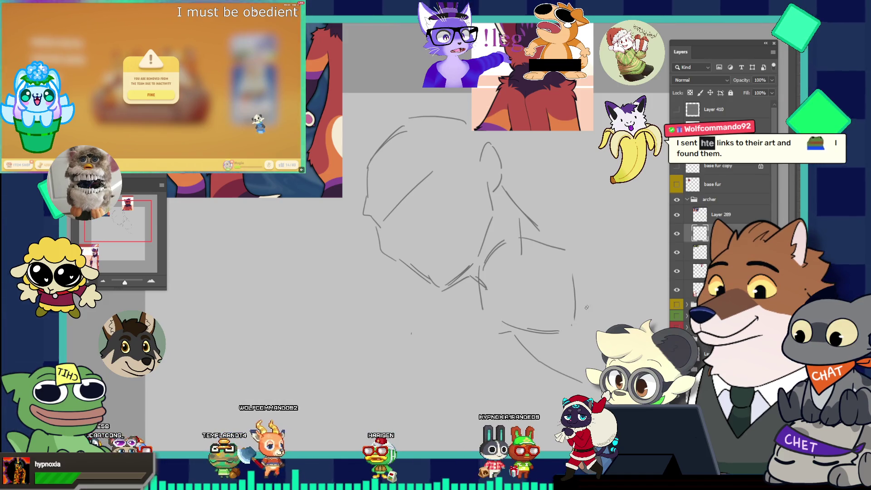
key("ctrl+z")
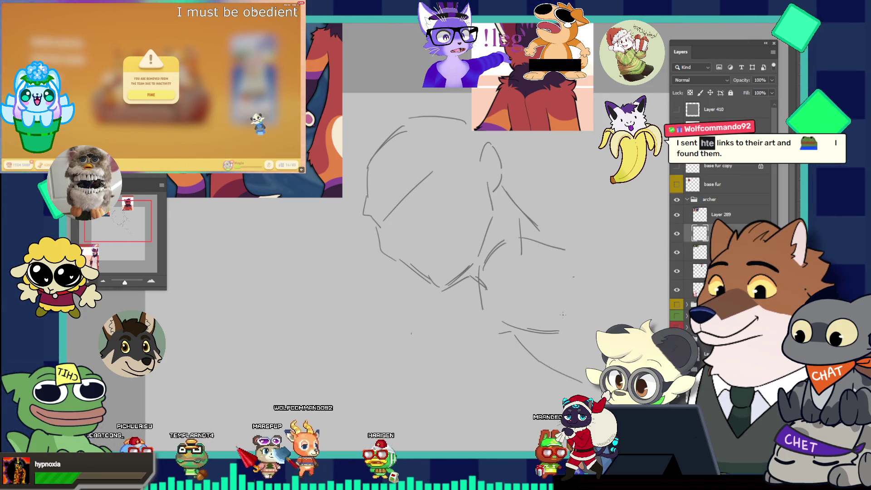
left_click_drag(559, 336, 601, 304)
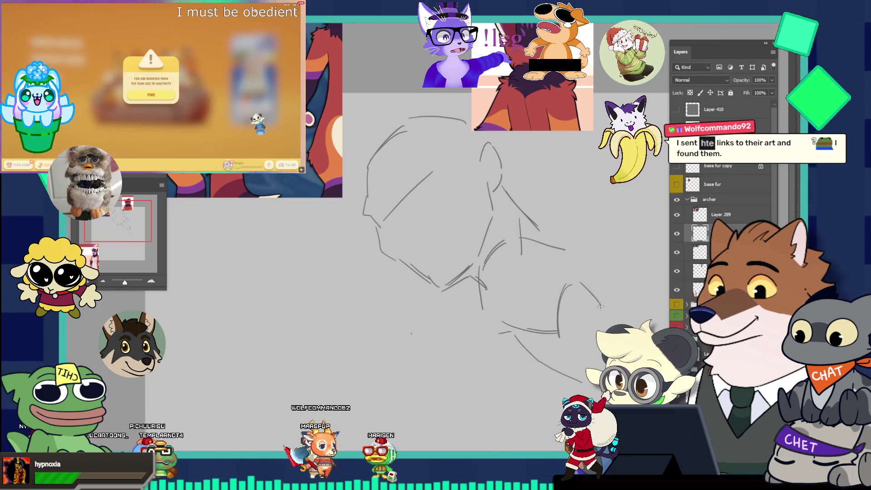
mouse_move(587, 260)
left_mouse_down()
mouse_move(624, 308)
mouse_move(617, 313)
left_mouse_up()
key("ctrl+z")
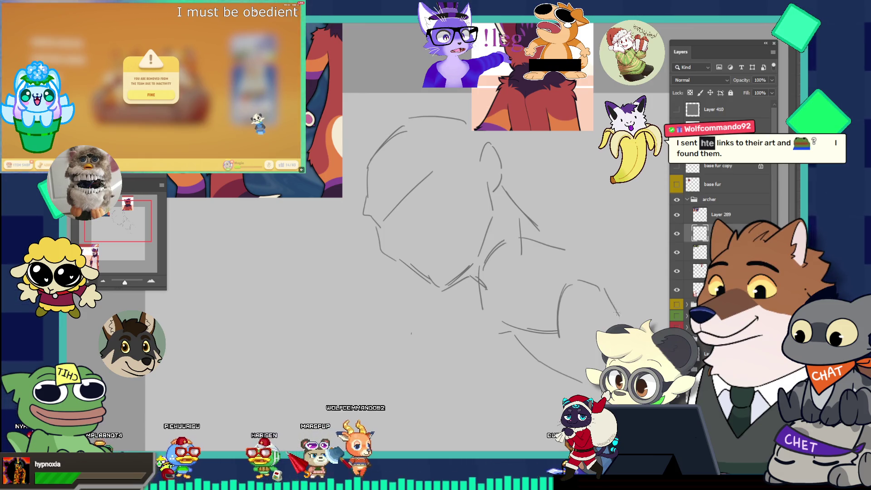
left_click_drag(600, 285, 610, 295)
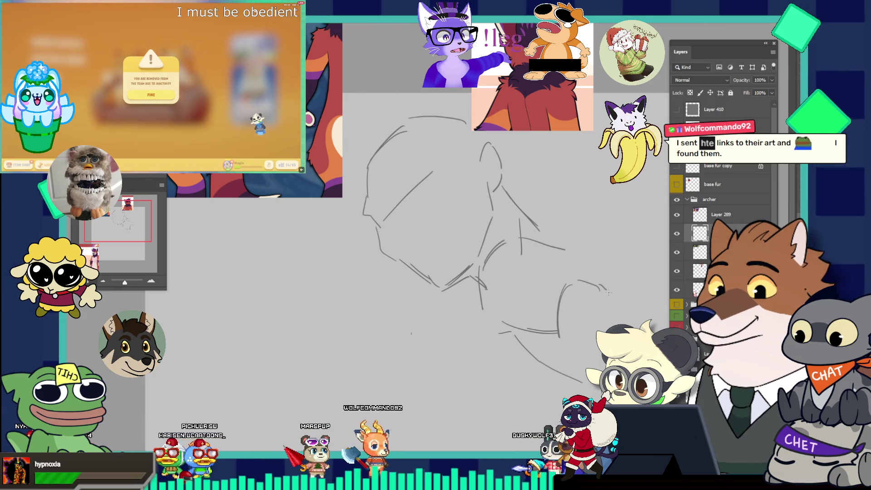
scroll(618, 303, "down", 3)
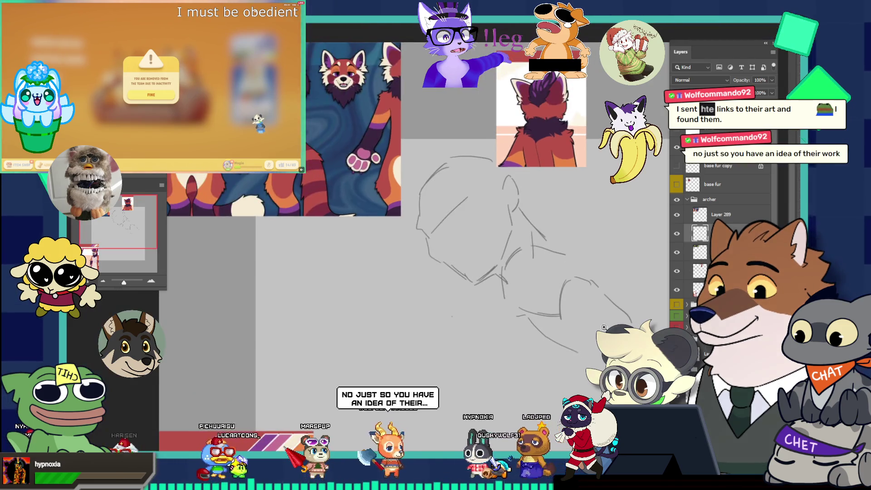
Redraw the right shoulder line down-right and lengthen the lower arm stroke beneath the chin
scroll(620, 322, "up", 3)
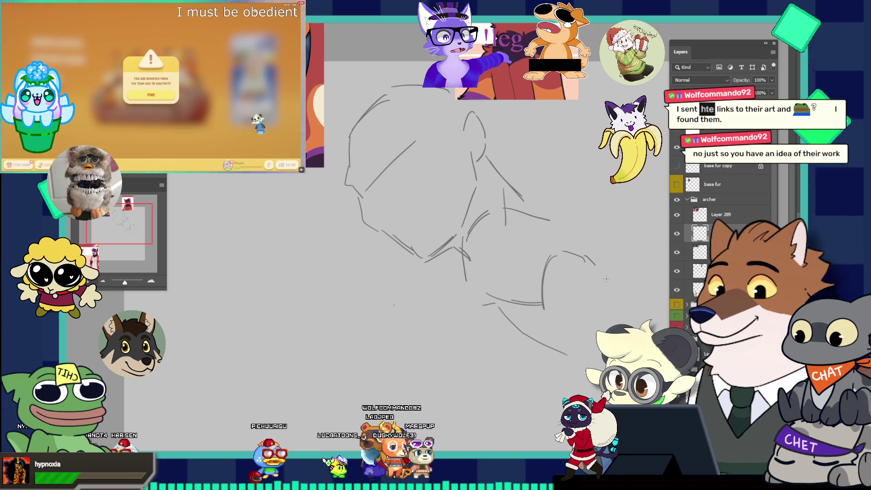
key("ctrl+z")
left_click_drag(606, 272, 656, 321)
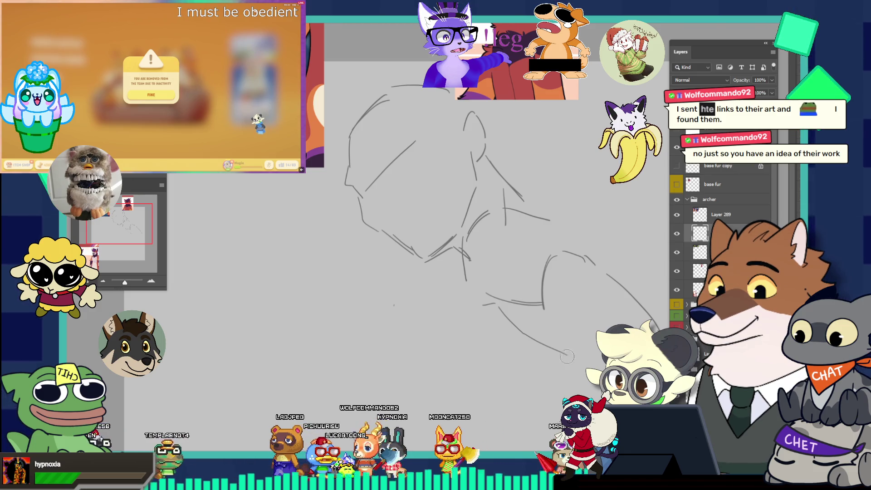
left_click_drag(535, 338, 546, 352)
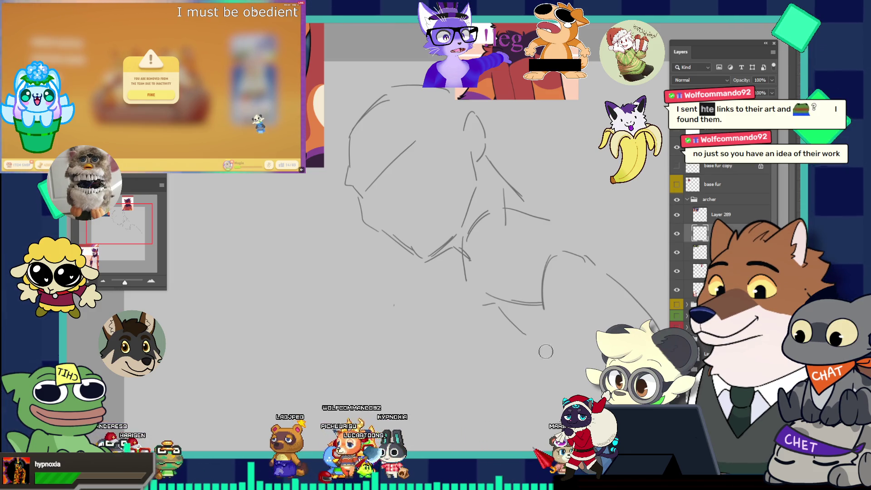
left_click_drag(509, 318, 532, 343)
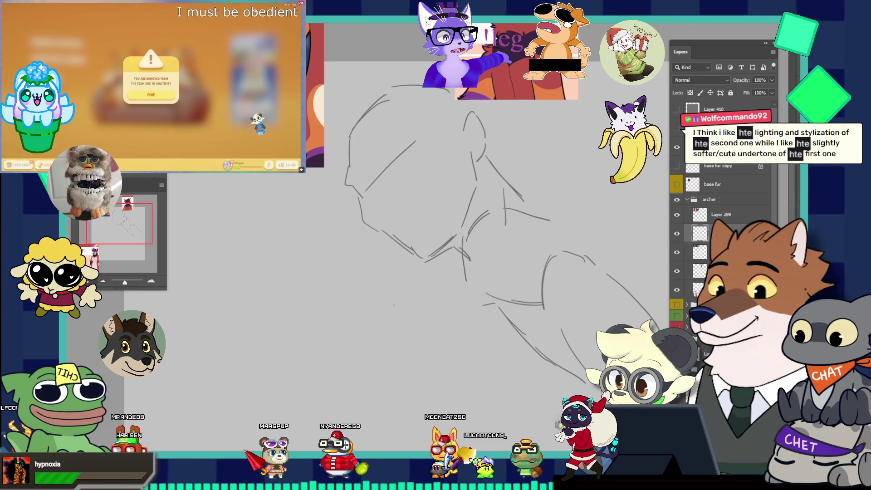
Switch to the other wolf sketch document showing the full crossed-arms figure
key("ctrl+Tab")
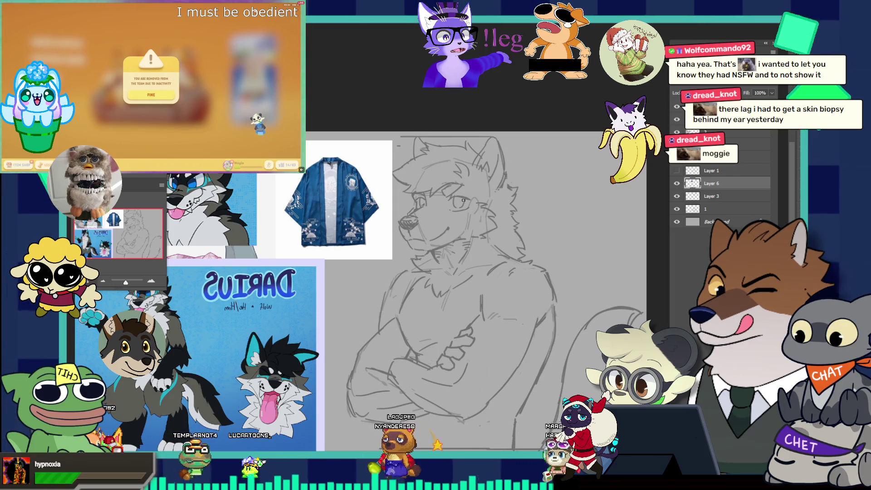
scroll(476, 209, "up", 3)
Select Layer 3 in the wolf sketch document
scroll(486, 218, "down", 2)
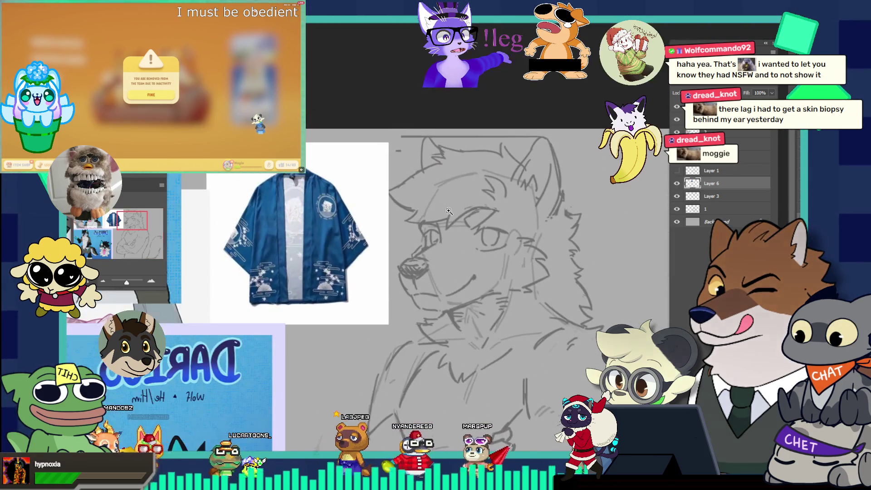
scroll(493, 223, "up", 2)
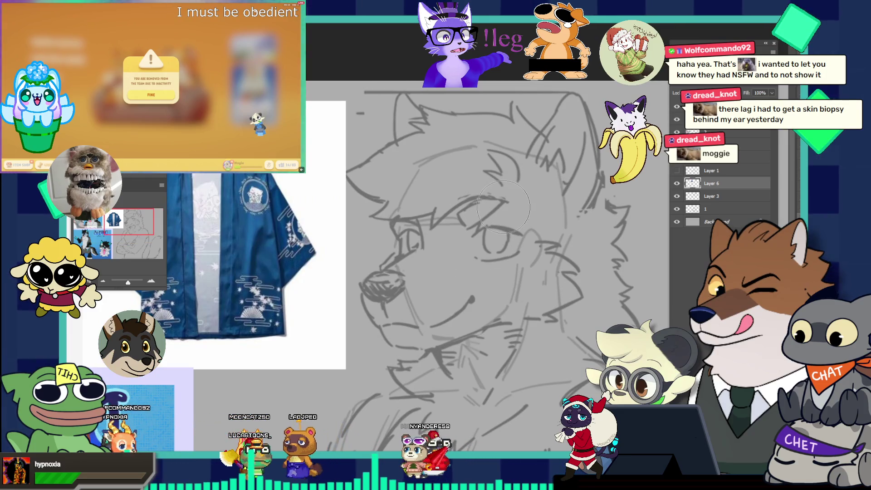
scroll(485, 245, "down", 2)
scroll(467, 272, "up", 1)
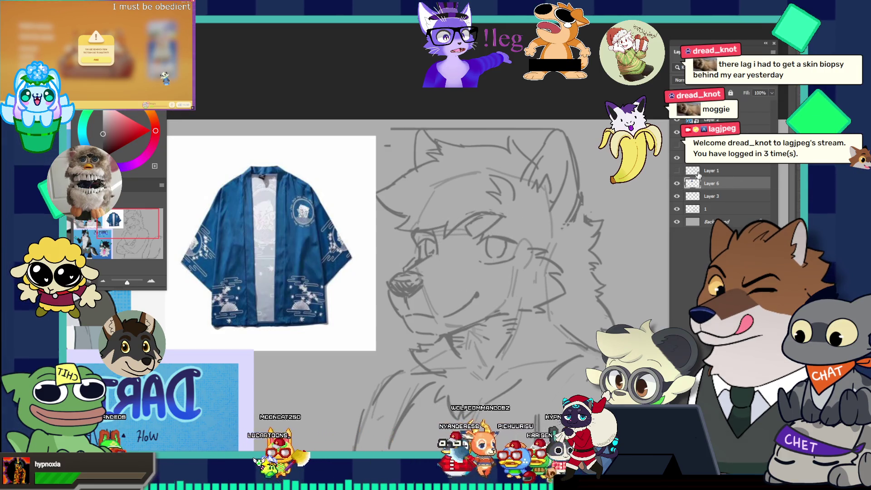
left_click(721, 199)
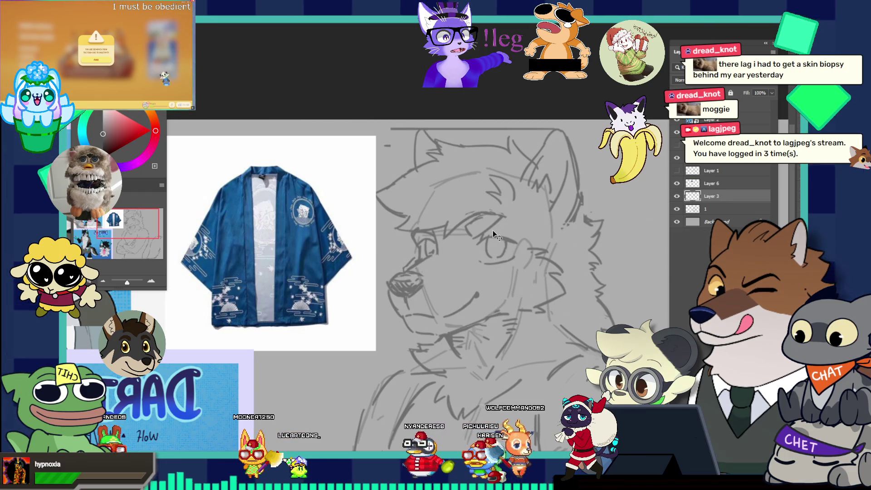
Duplicate Layer 3, hide the original, and enlarge the brush to about 470 px
key("ctrl+j")
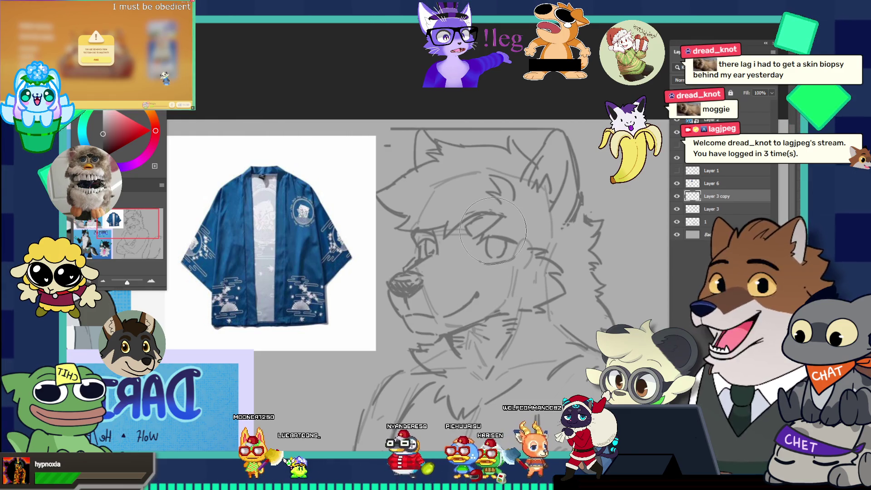
left_click(678, 208)
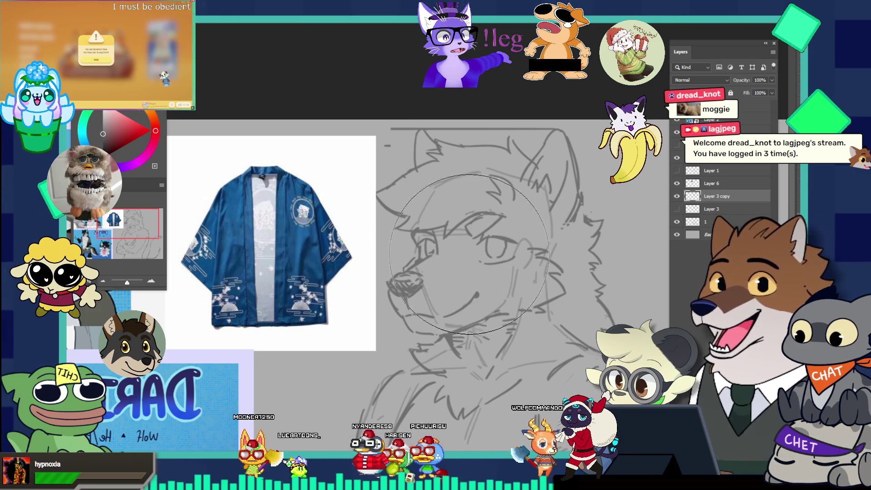
key("bracketright")
key("bracketright")
key("bracketright")
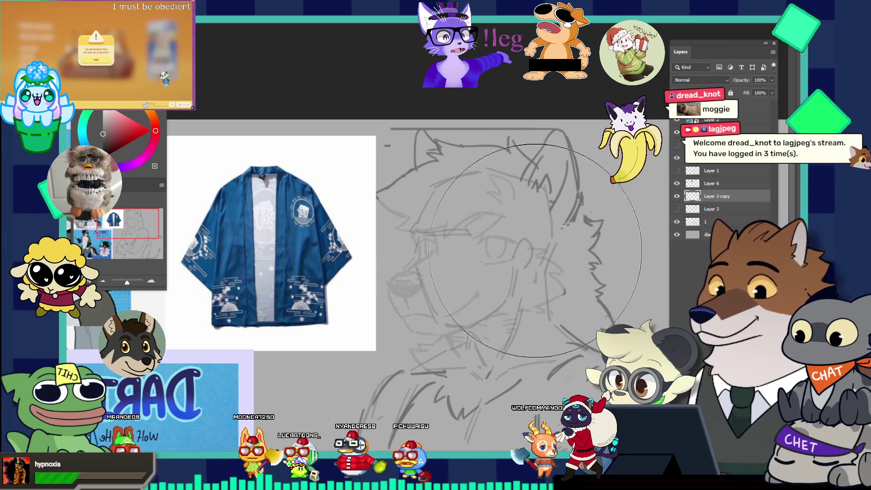
scroll(567, 254, "down", 5)
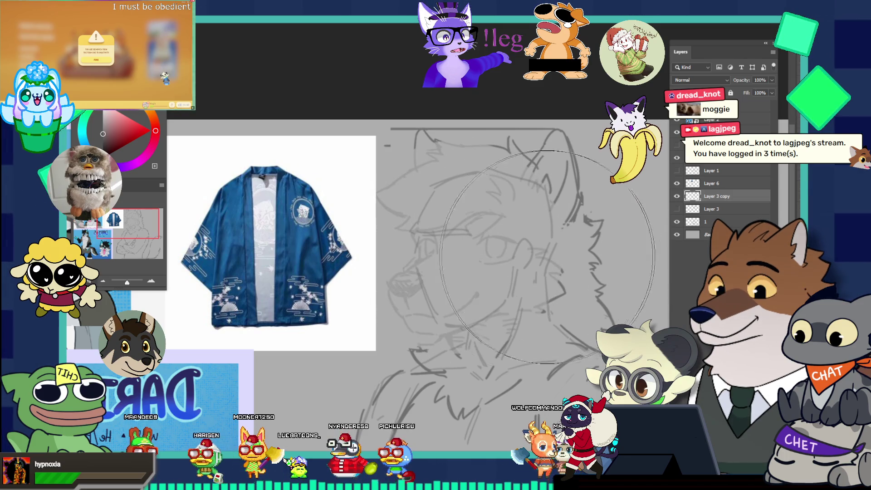
scroll(570, 249, "up", 3)
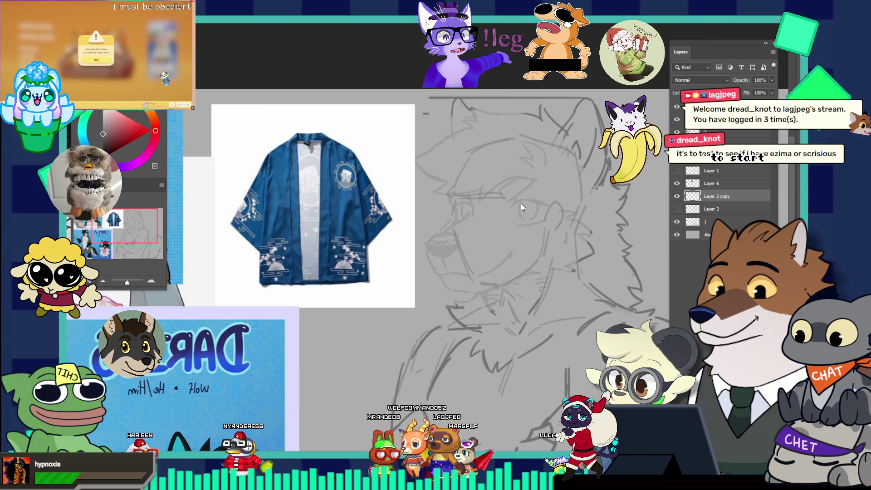
Compare Layer 3 copy with layer 1 by toggling their visibility, then zoom in on the wolf's face
left_click(678, 222)
left_click(717, 222)
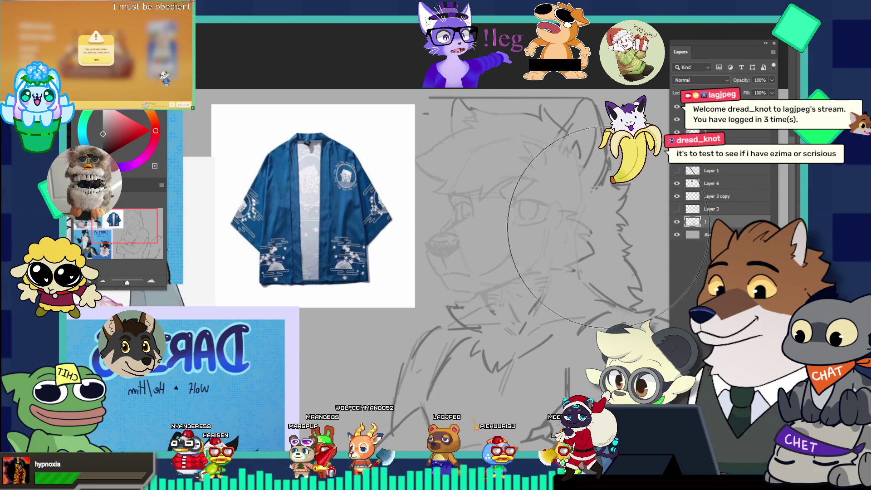
left_click(716, 200)
left_click(676, 200)
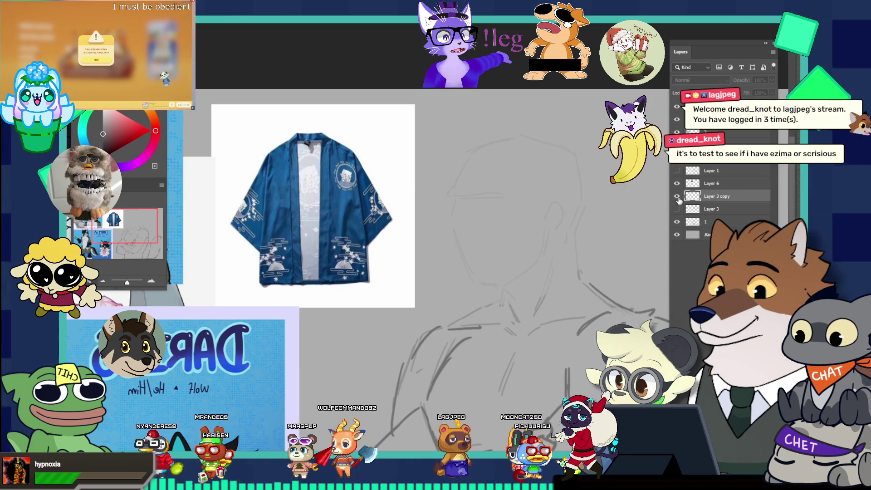
left_click(676, 200)
left_click(540, 205)
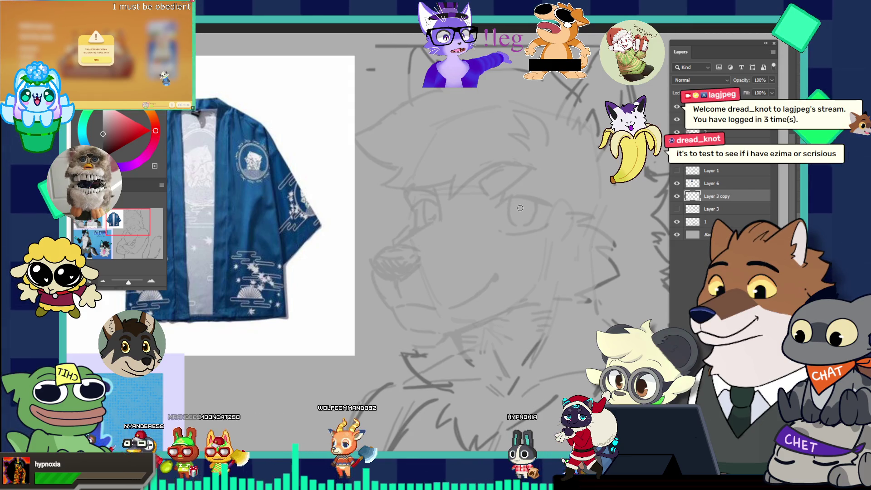
Pick a different brush preset from the Brushes panel (F5) for the line work
key("F5")
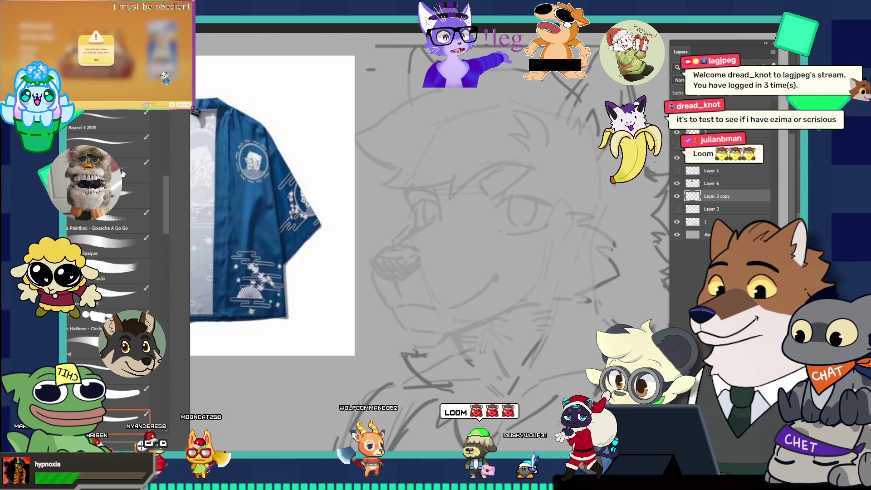
left_click(108, 295)
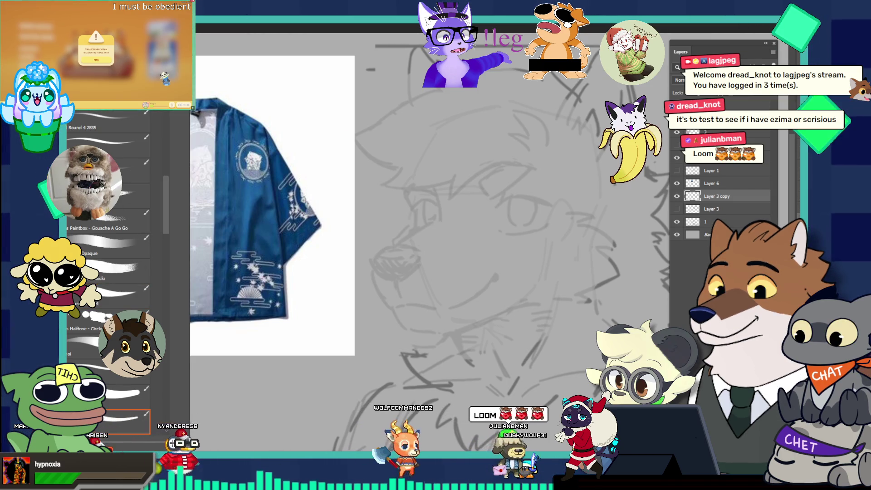
left_click(470, 235)
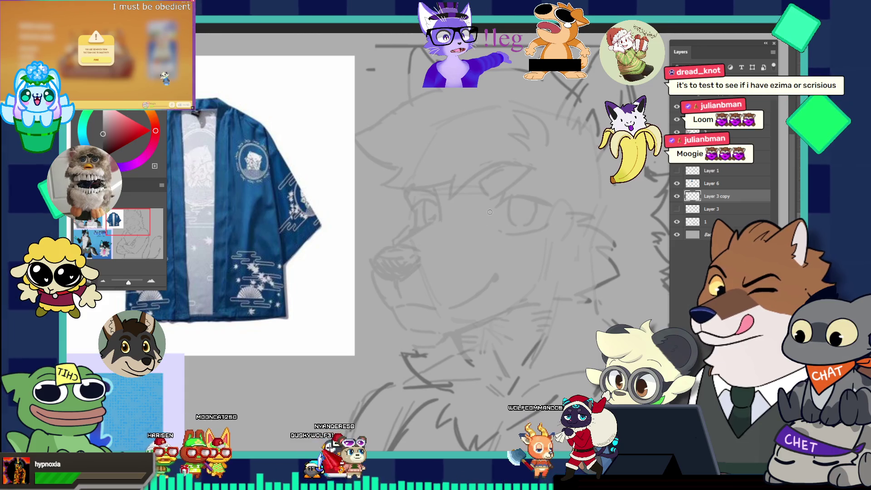
Zoom in on the left eye and redraw a darker upper eyelid and curved iris lines, undoing stray strokes
left_click(458, 201)
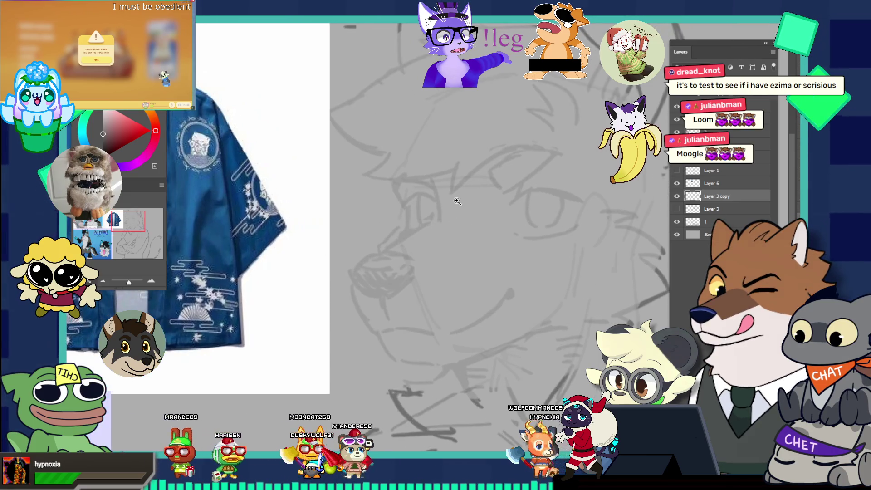
left_click(540, 224)
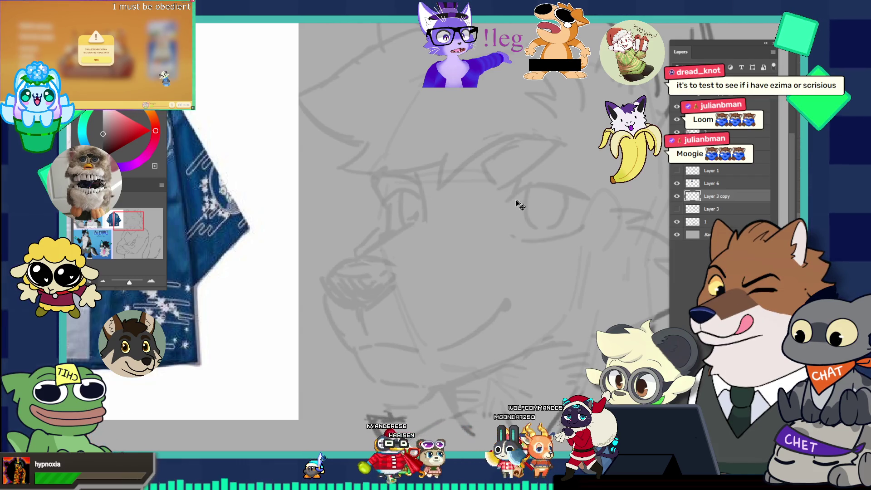
key("ctrl+z")
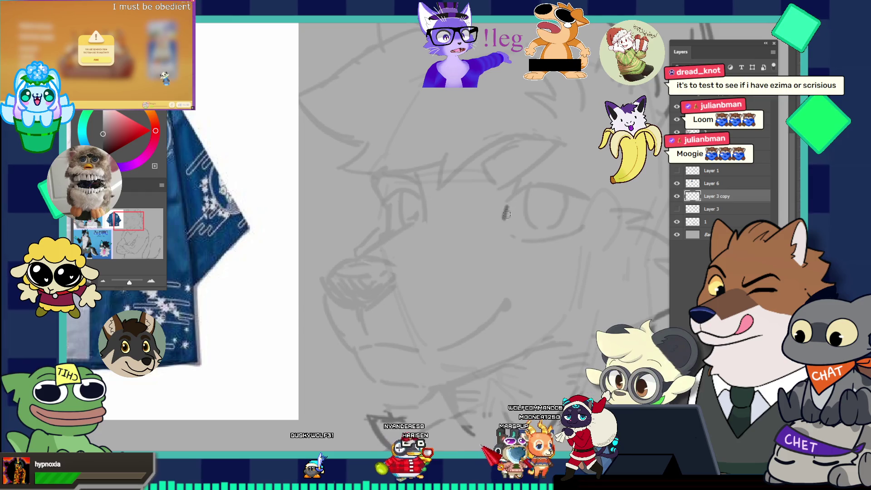
mouse_move(516, 190)
left_mouse_down()
mouse_move(499, 212)
mouse_move(580, 195)
left_mouse_up()
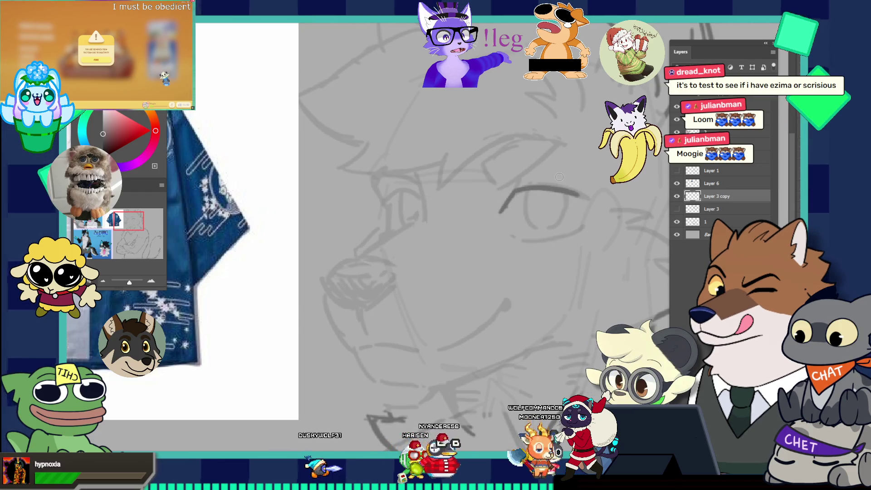
key("ctrl+z")
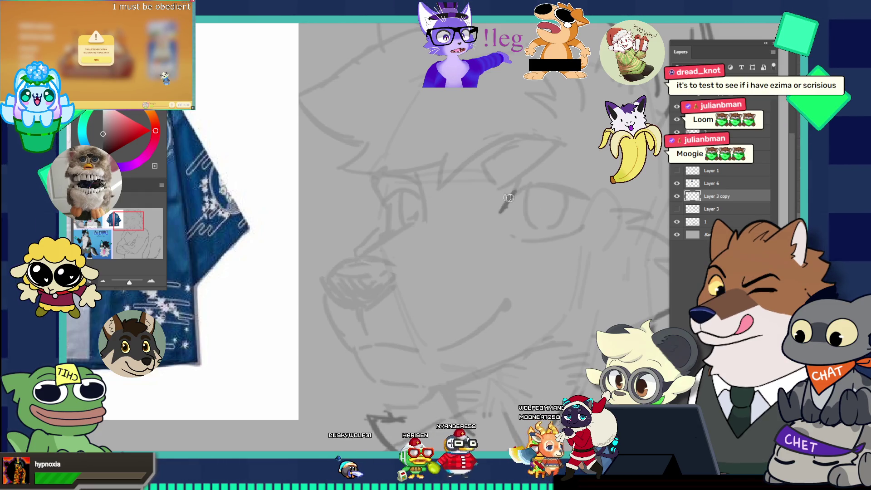
left_click_drag(518, 194, 576, 195)
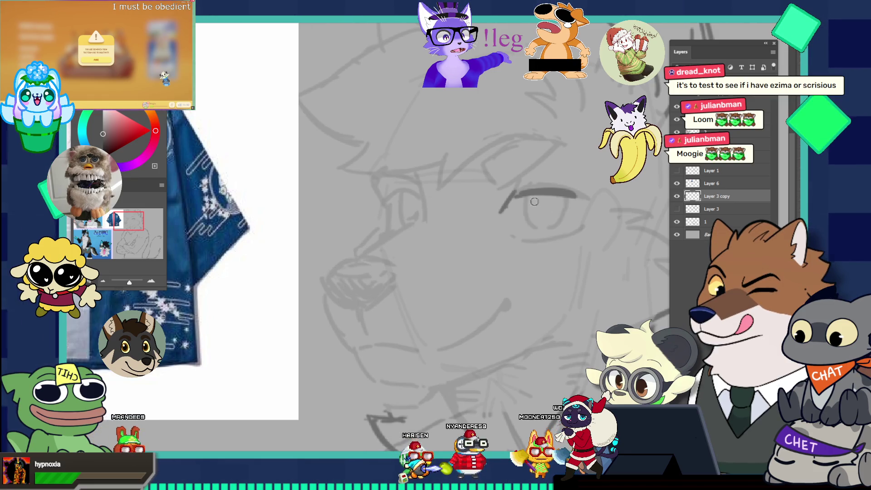
mouse_move(521, 195)
left_mouse_down()
mouse_move(526, 229)
mouse_move(551, 224)
left_mouse_up()
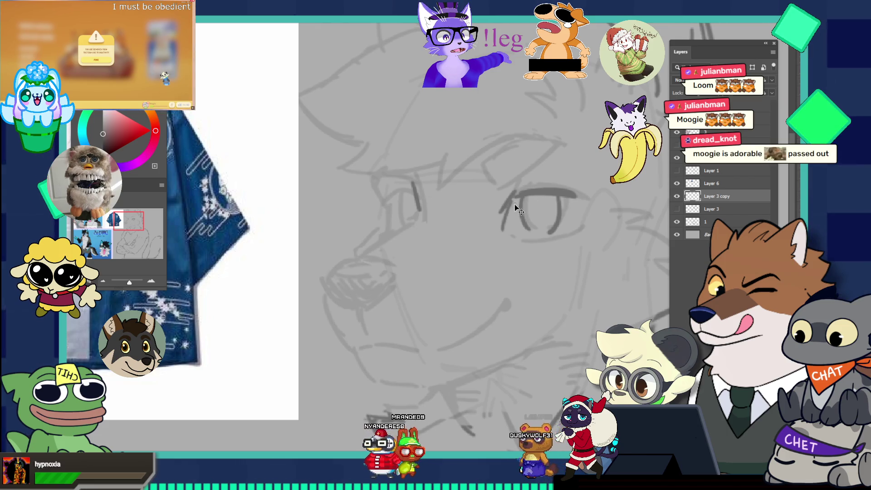
Set a small brush size and draw the left edge of the iris
key("bracketright")
key("bracketright")
key("bracketright")
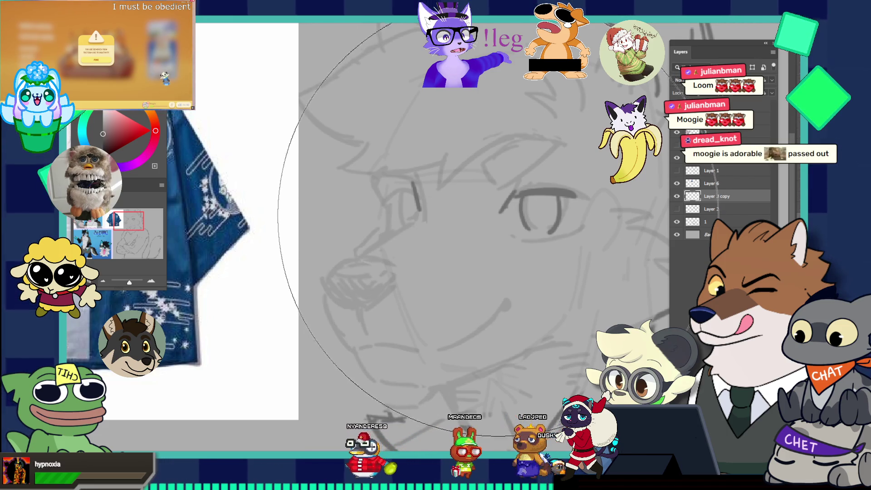
key("bracketleft")
key("bracketleft")
key("bracketleft")
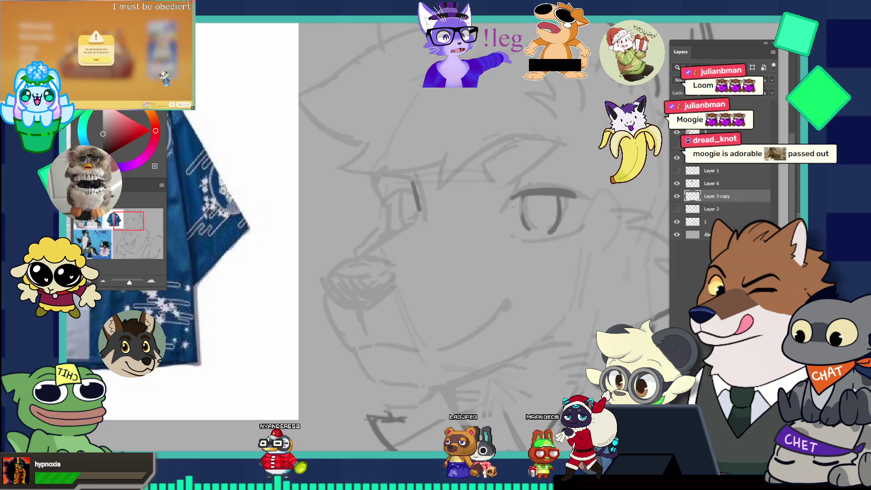
mouse_move(515, 200)
left_mouse_down()
mouse_move(504, 243)
mouse_move(499, 232)
left_mouse_up()
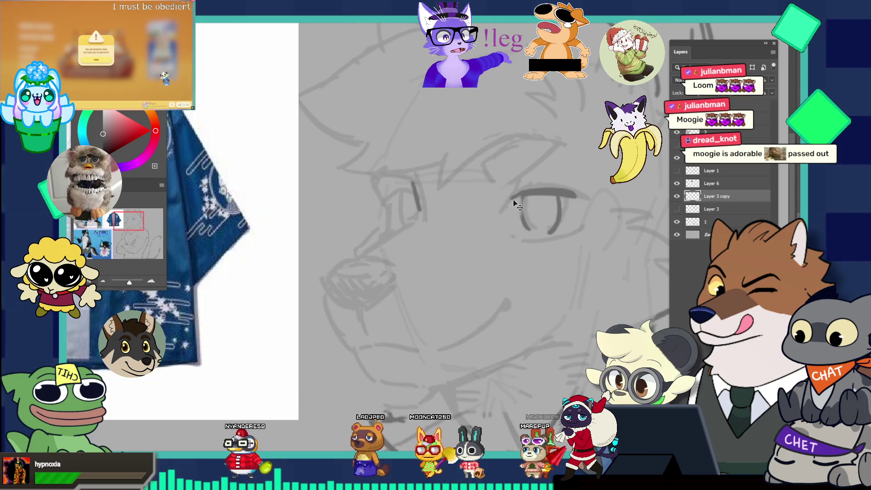
left_click_drag(512, 197, 499, 233)
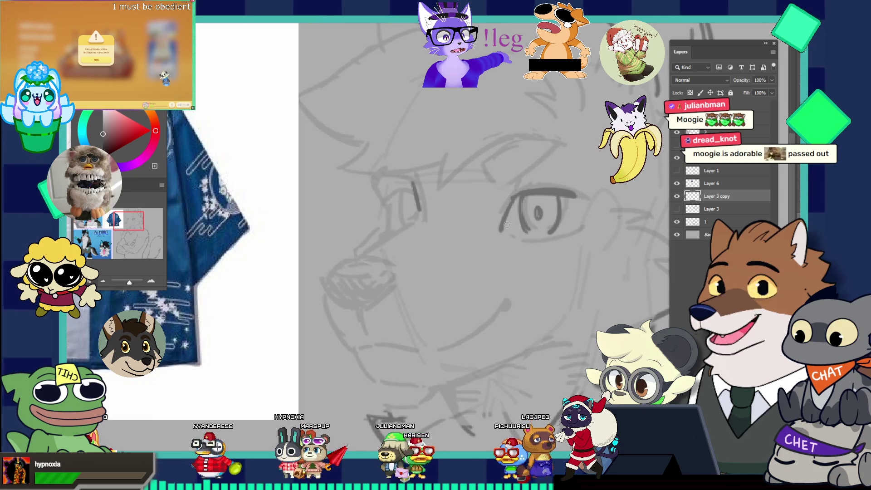
Close the eye's right corner with a fine brush, then zoom out to check the sketch
key("e")
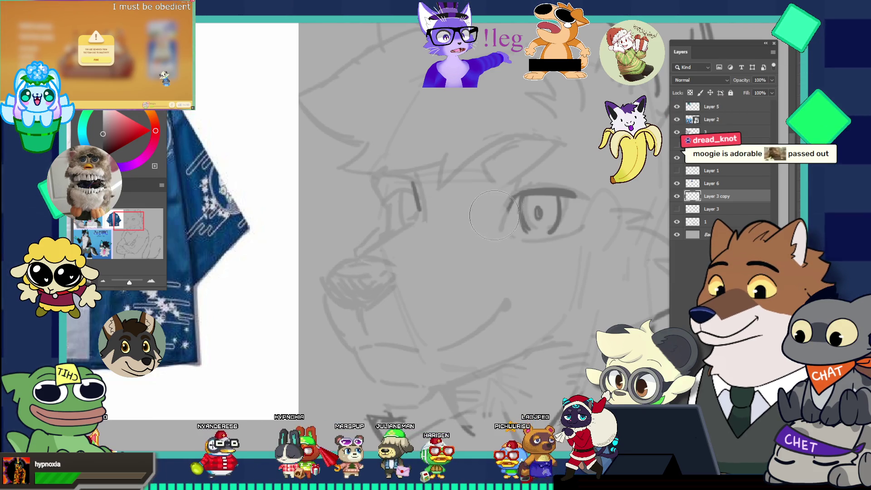
key("b")
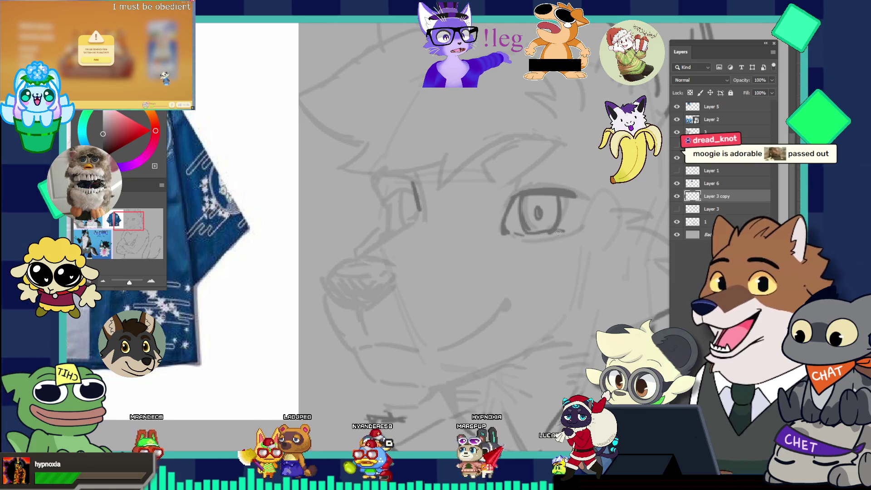
key("ctrl+z")
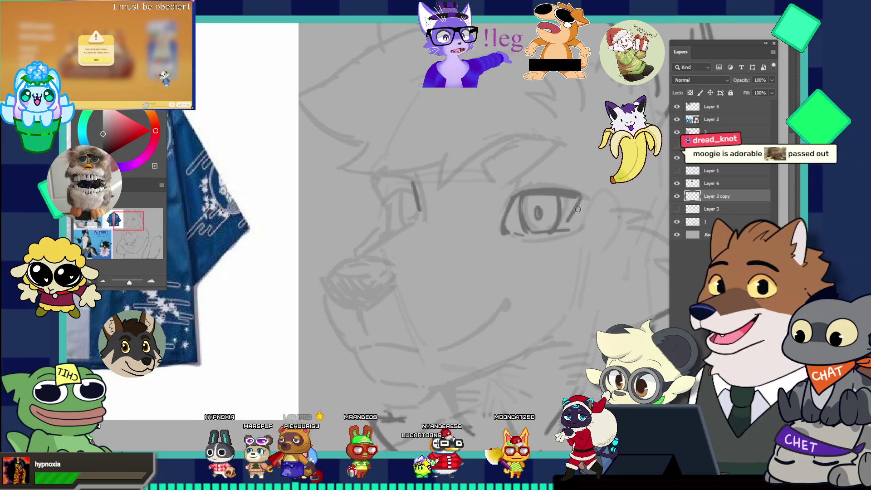
left_click_drag(581, 196, 576, 222)
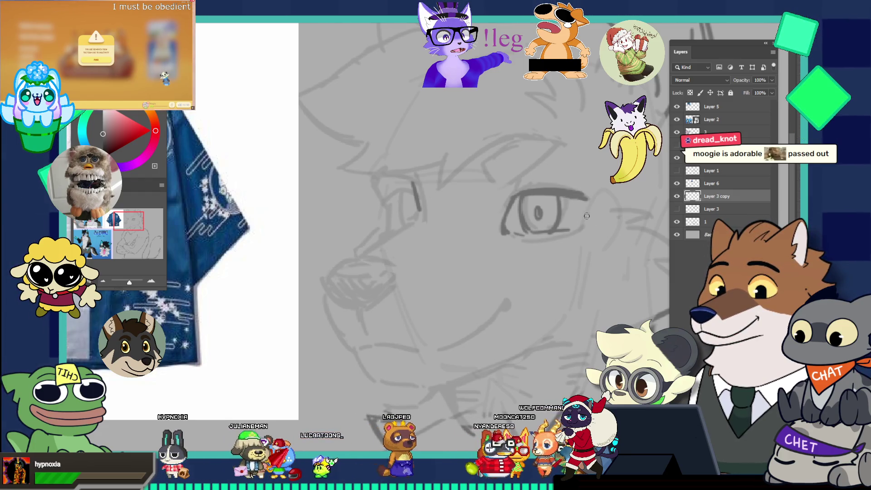
left_click_drag(574, 226, 520, 142)
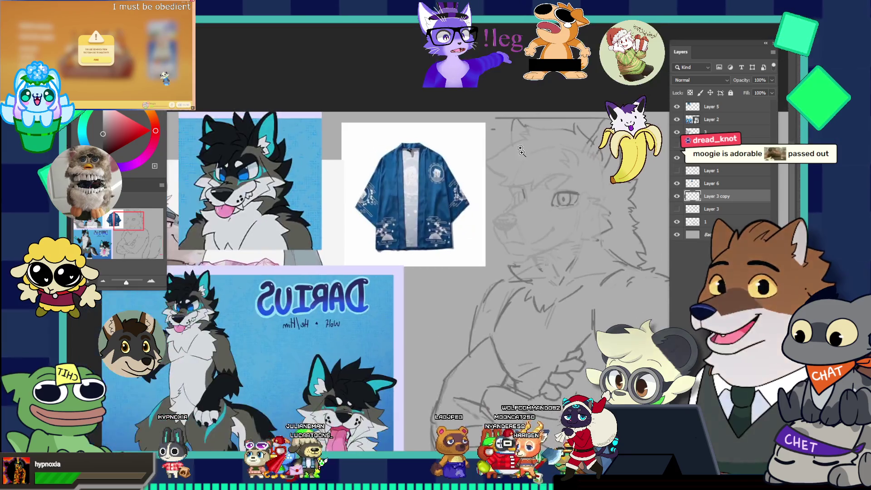
Zoom in on the face, lasso around the wolf's eye, and put it into Free Transform
mouse_move(581, 199)
left_mouse_down()
mouse_move(640, 206)
mouse_move(481, 214)
mouse_move(548, 218)
left_mouse_up()
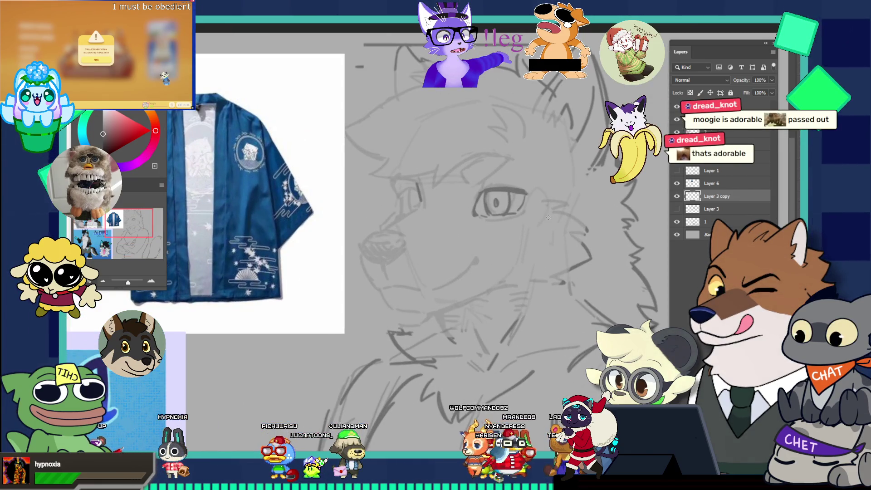
mouse_move(504, 238)
left_mouse_down()
mouse_move(454, 231)
mouse_move(529, 222)
mouse_move(519, 207)
left_mouse_up()
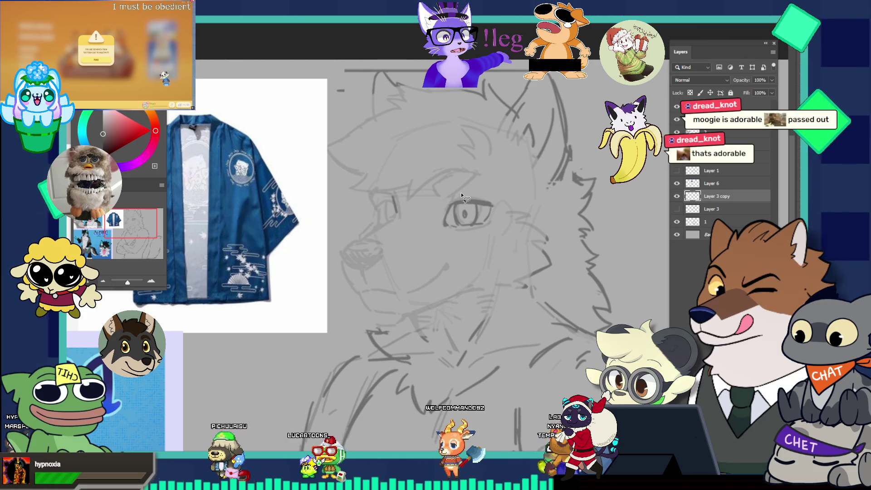
left_click_drag(448, 249, 475, 240)
mouse_move(499, 212)
left_mouse_down()
mouse_move(462, 198)
mouse_move(467, 215)
left_mouse_up()
key("ctrl+t")
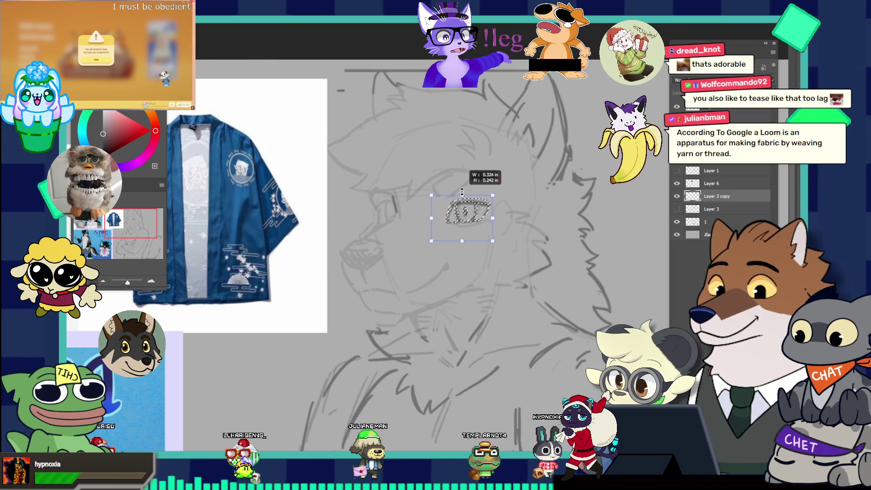
Nudge the transformed eye upward with Shift+Up and brush its pupil darker
key("shift+Up")
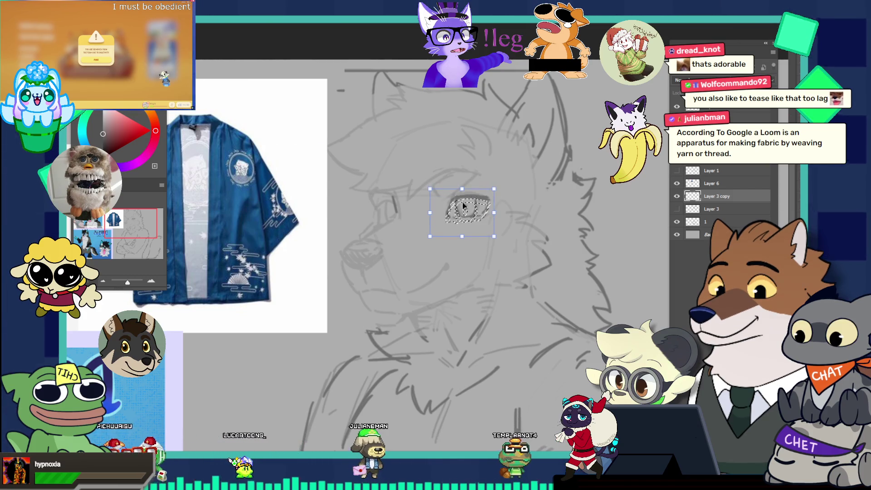
scroll(504, 193, "down", 3)
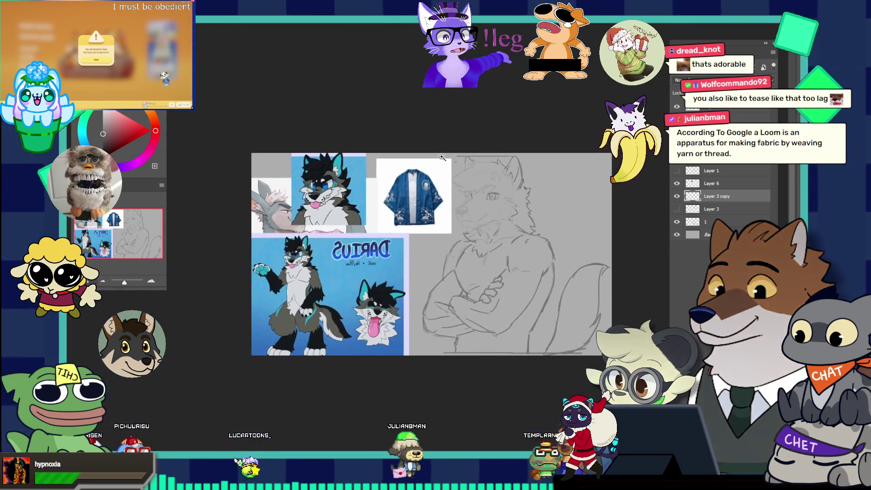
scroll(497, 182, "up", 2)
scroll(497, 182, "up", 4)
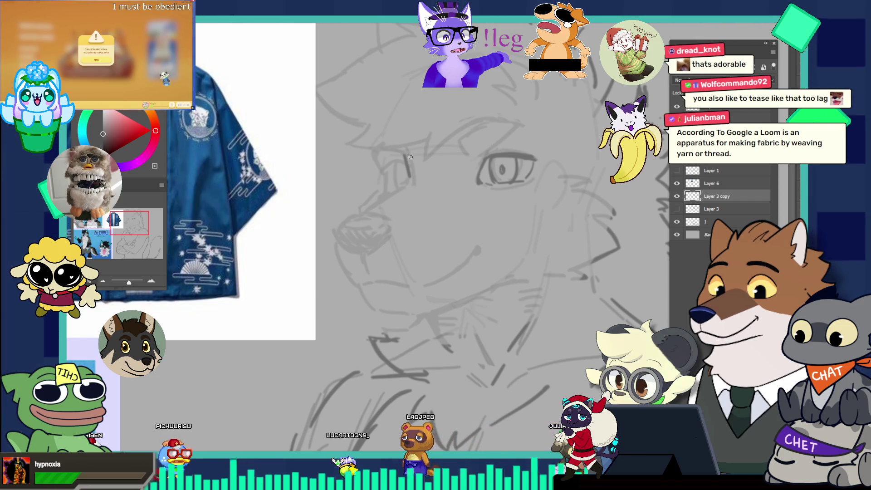
scroll(504, 158, "up", 2)
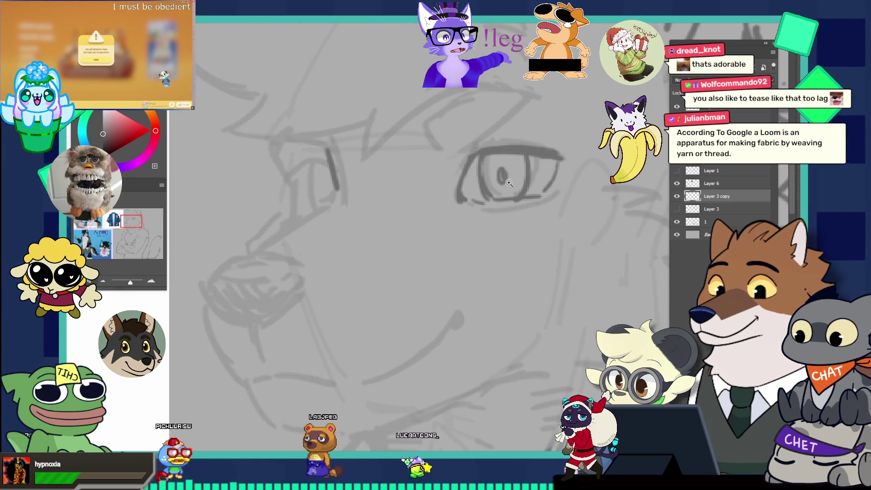
left_click_drag(503, 172, 503, 180)
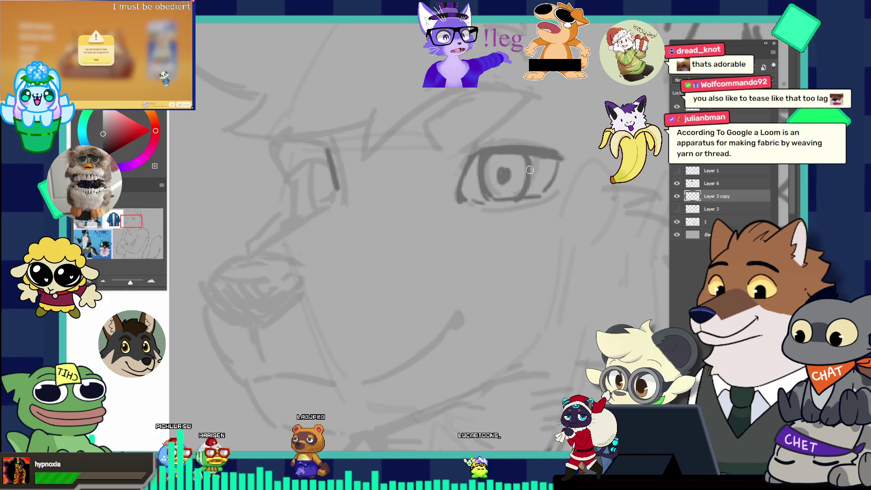
scroll(527, 182, "down", 3)
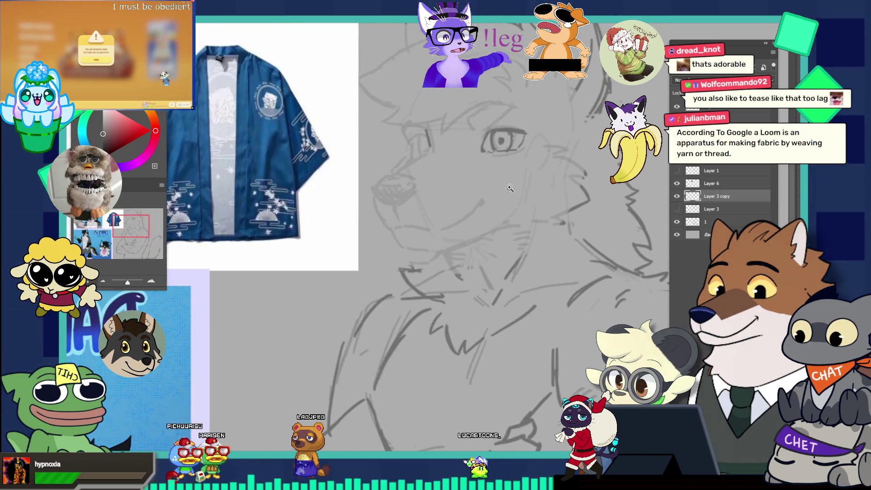
scroll(529, 204, "down", 5)
scroll(572, 237, "up", 4)
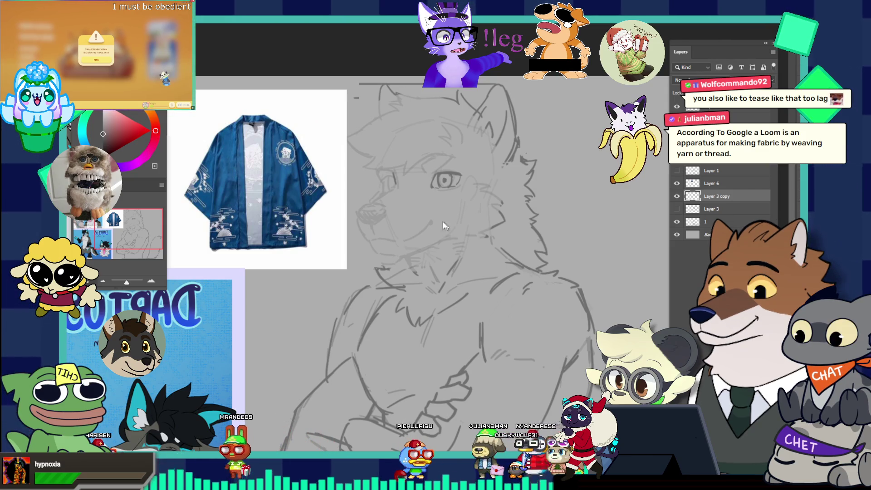
Zoom in, size the brush, and draw the muzzle bridge line down toward the nose, undoing stray strokes
left_click(428, 162)
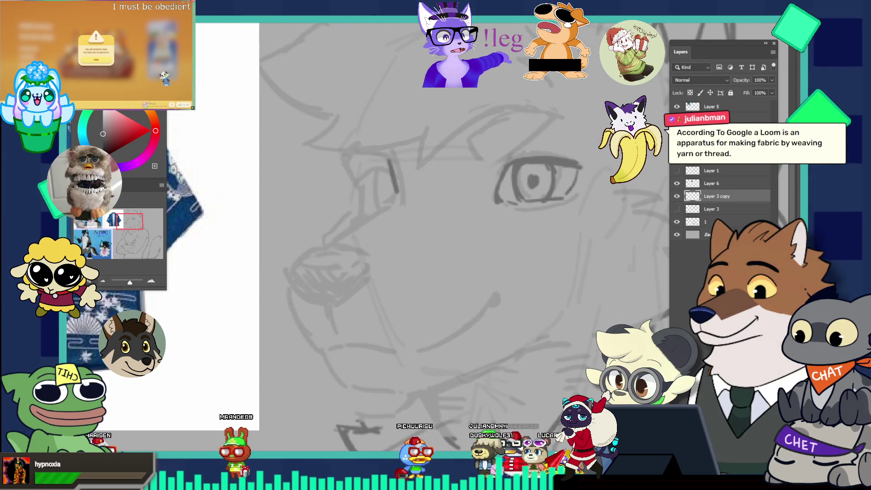
key("bracketright")
key("bracketright")
key("bracketright")
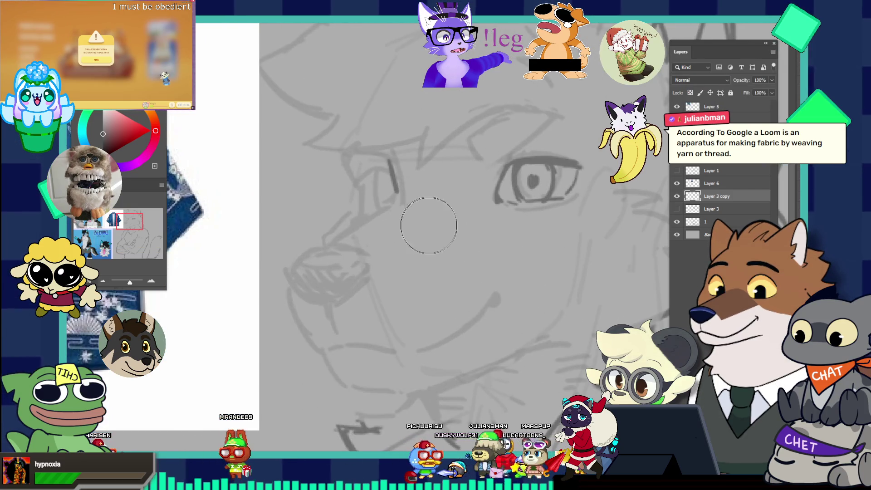
key("bracketleft")
key("bracketleft")
key("bracketleft")
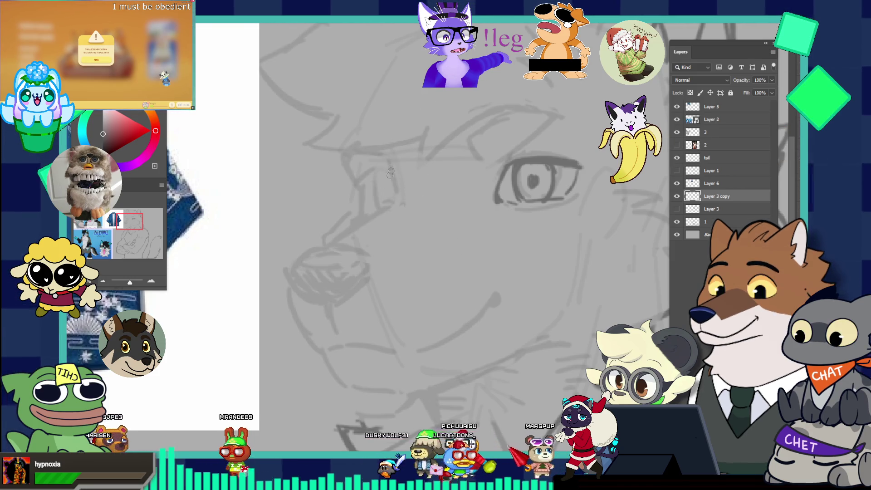
left_click_drag(398, 167, 375, 209)
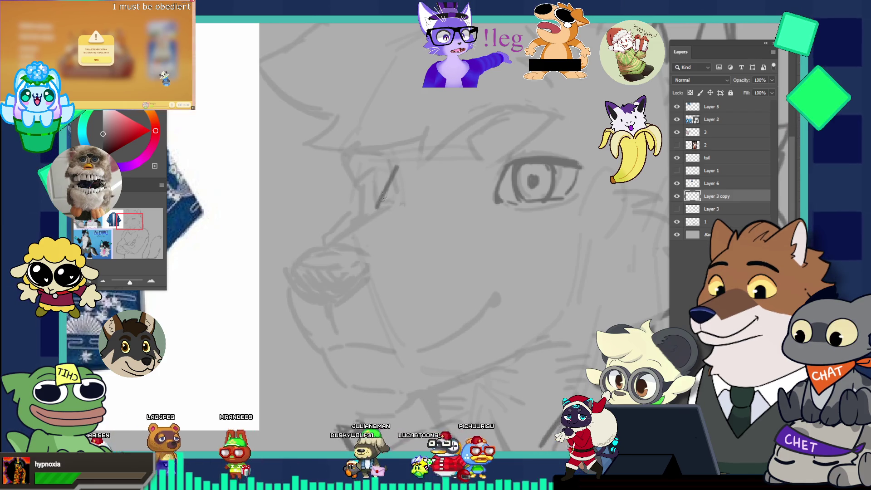
mouse_move(380, 202)
left_mouse_down()
mouse_move(329, 252)
mouse_move(320, 247)
mouse_move(380, 206)
left_mouse_up()
key("ctrl+z")
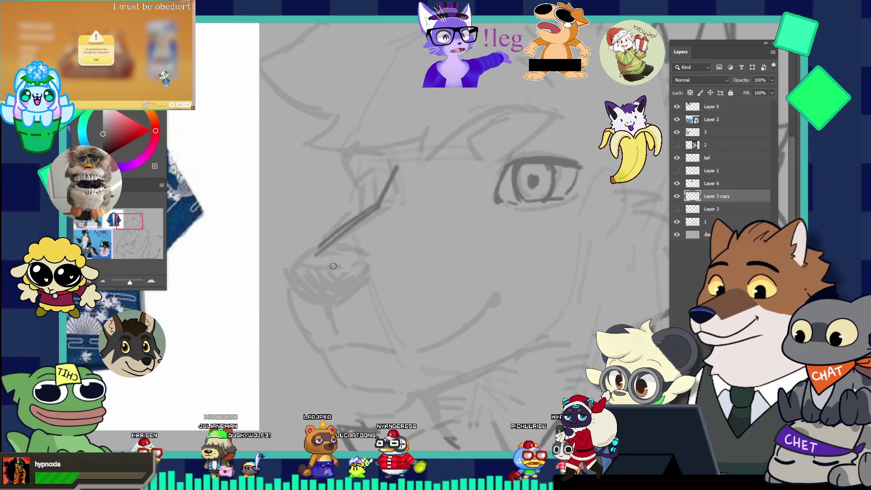
left_click_drag(310, 252, 286, 271)
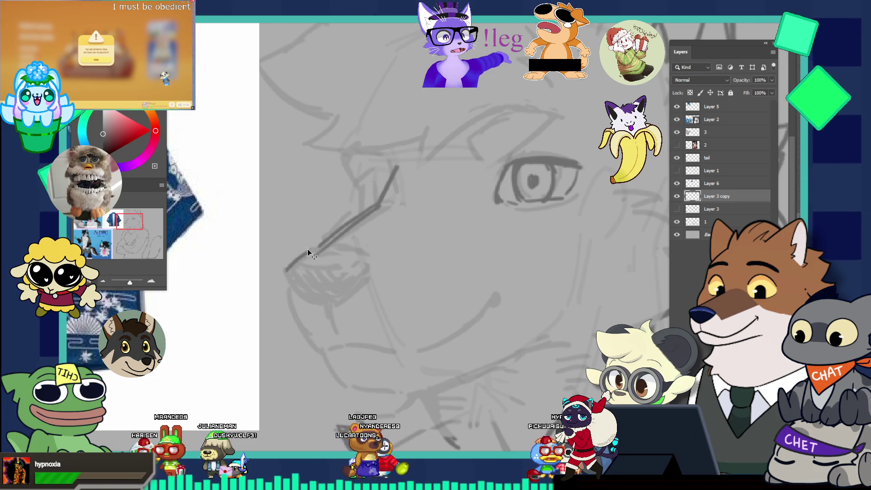
key("ctrl+z")
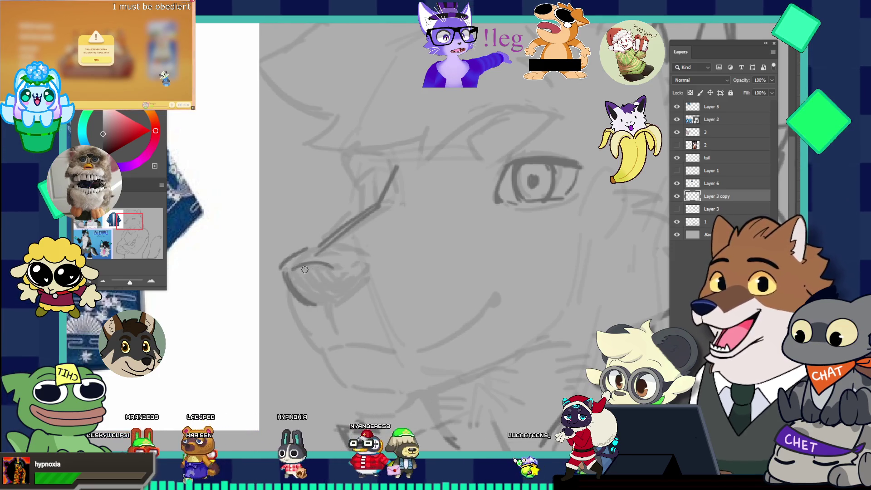
Redraw the top and left side of the nose darker and extend the mouth line
left_click_drag(291, 267, 346, 265)
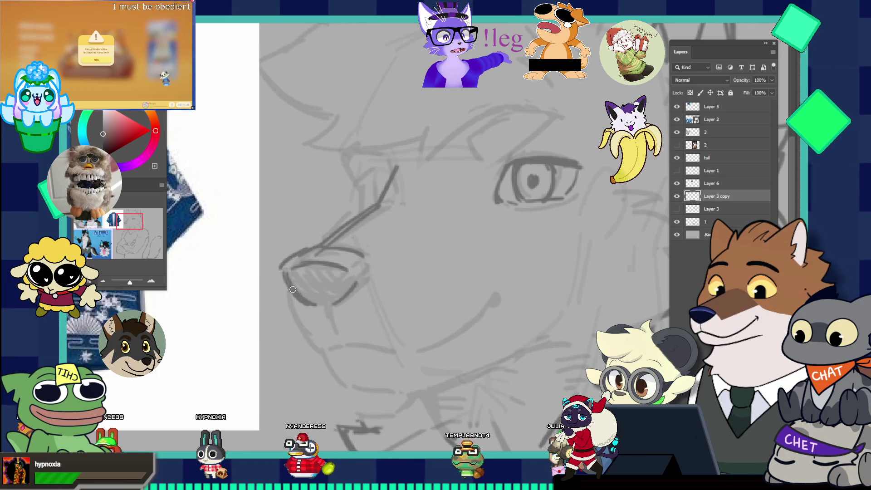
left_click_drag(284, 285, 311, 343)
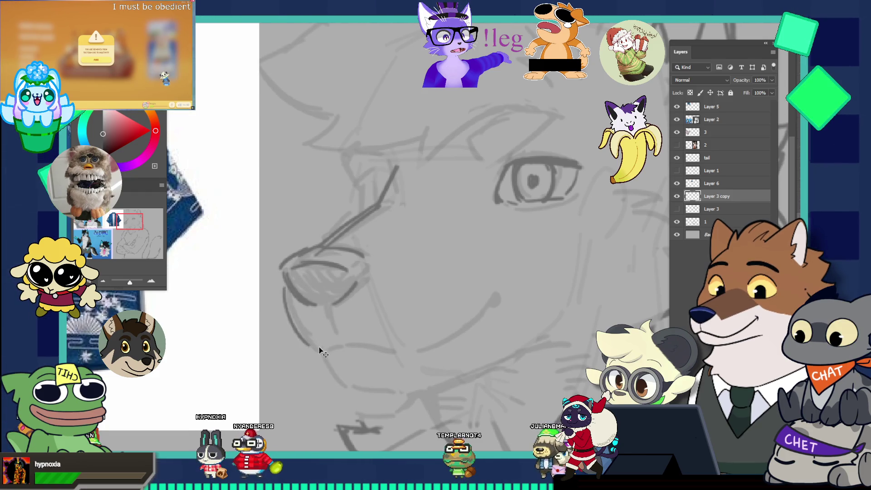
left_click_drag(336, 343, 392, 351)
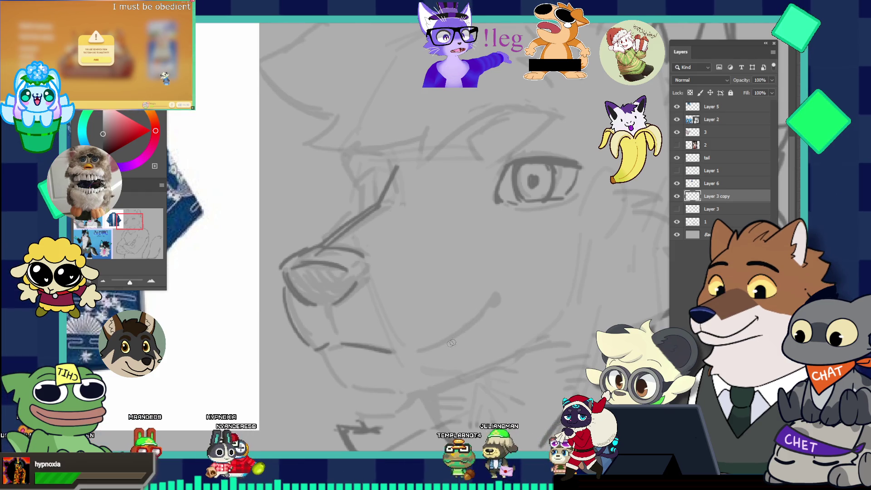
left_click_drag(490, 228, 489, 210)
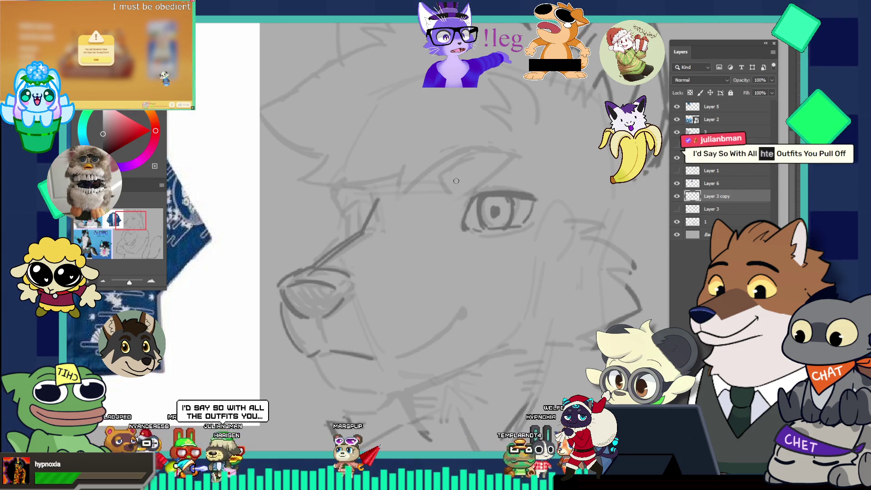
Return to the brush and try a brow stroke above the eye, then undo it
key("v")
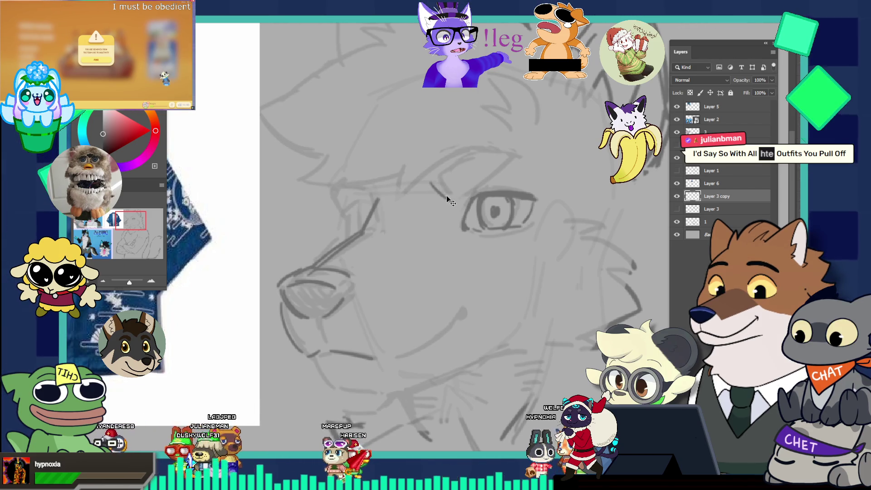
key("b")
left_click_drag(434, 185, 467, 198)
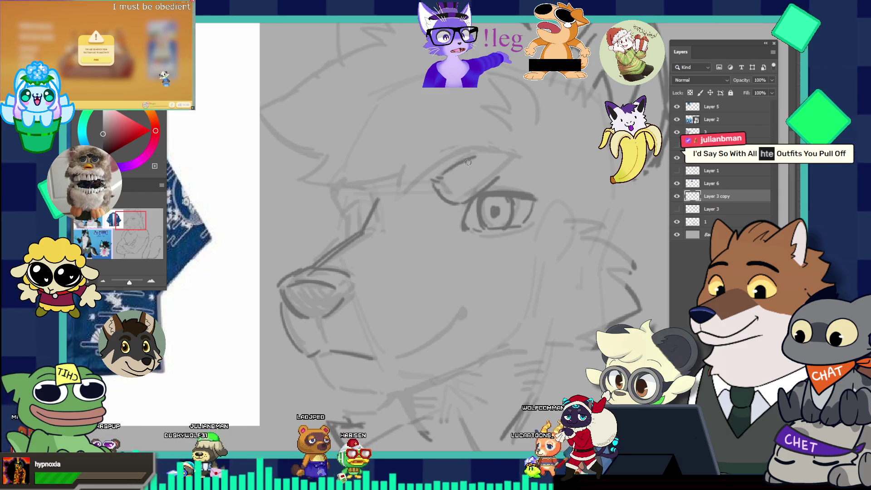
key("ctrl+z")
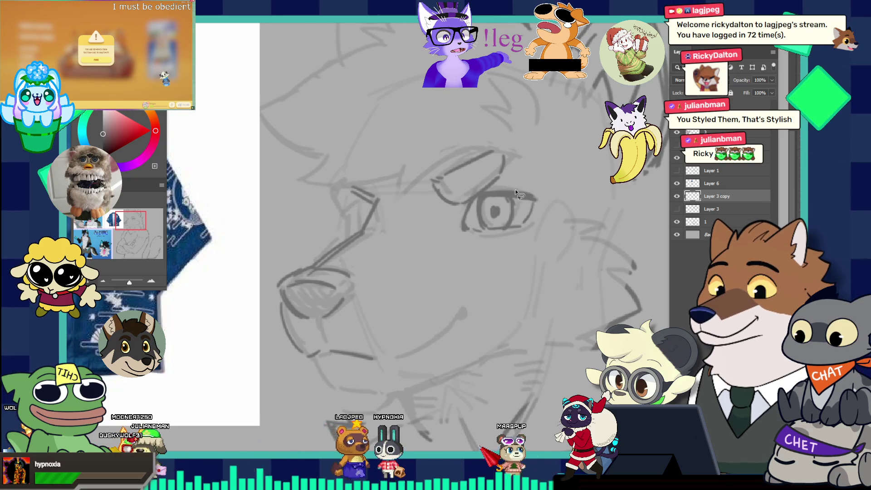
Lasso the eye and drag its bottom transform handle up to slim it, then commit
left_click_drag(519, 189, 540, 244)
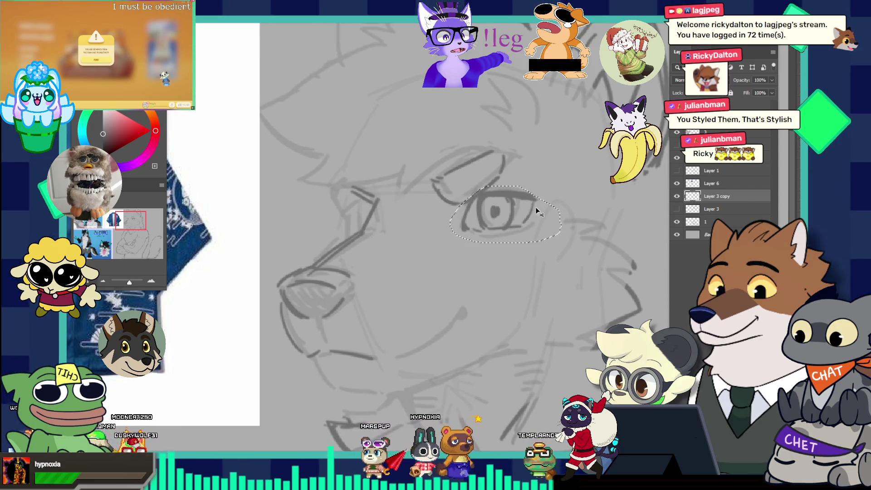
key("ctrl+t")
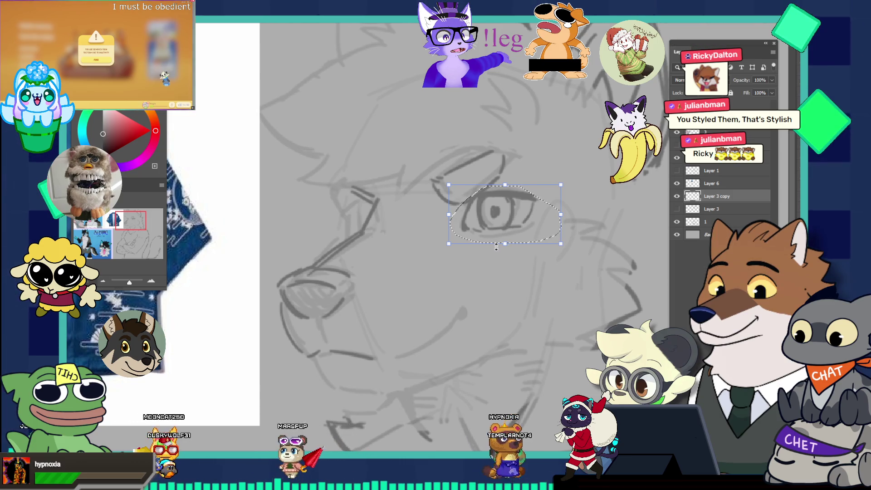
left_click_drag(503, 244, 504, 239)
key("Return")
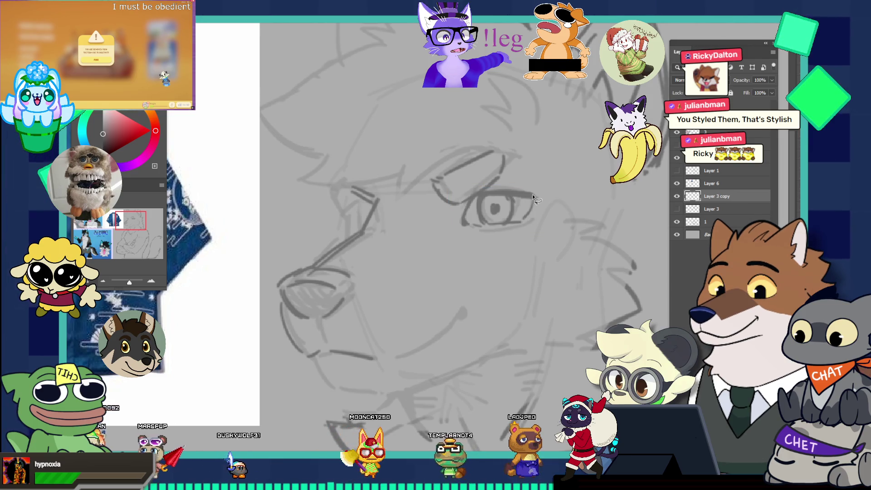
Zoom out and back in, then try a curve along the lower muzzle and undo it
key("ctrl+minus")
key("ctrl+plus")
key("ctrl+plus")
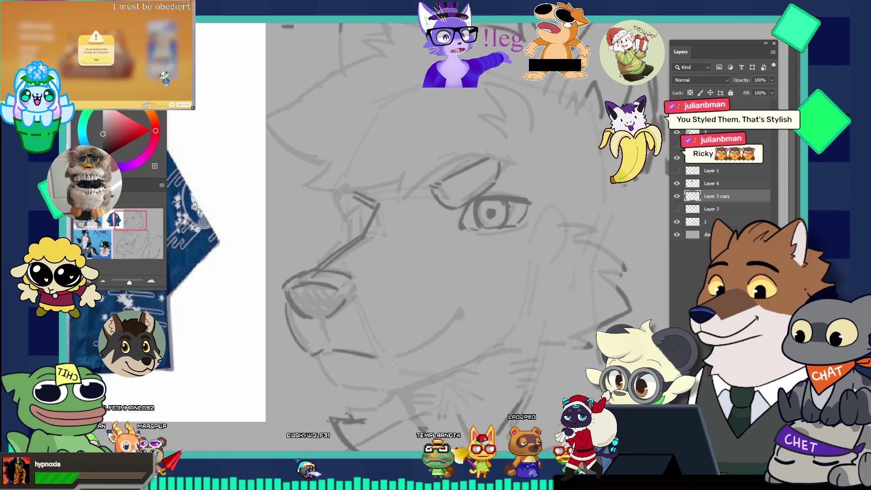
left_click_drag(395, 362, 461, 314)
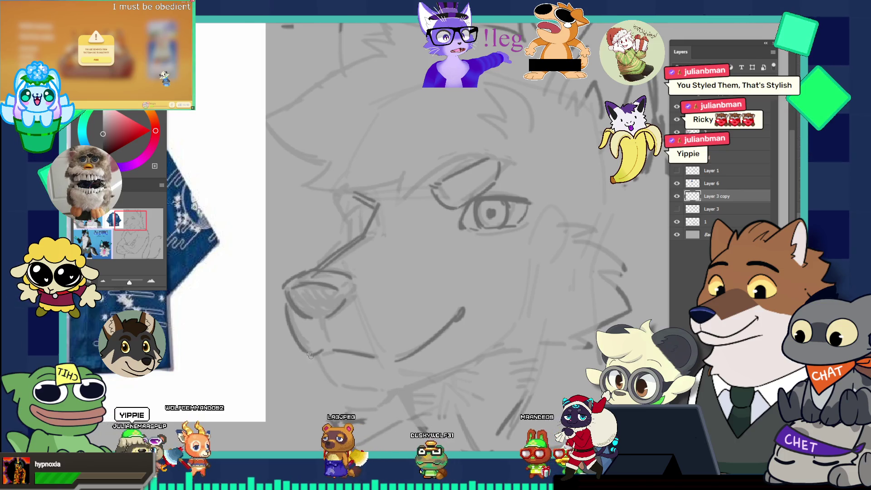
key("ctrl+z")
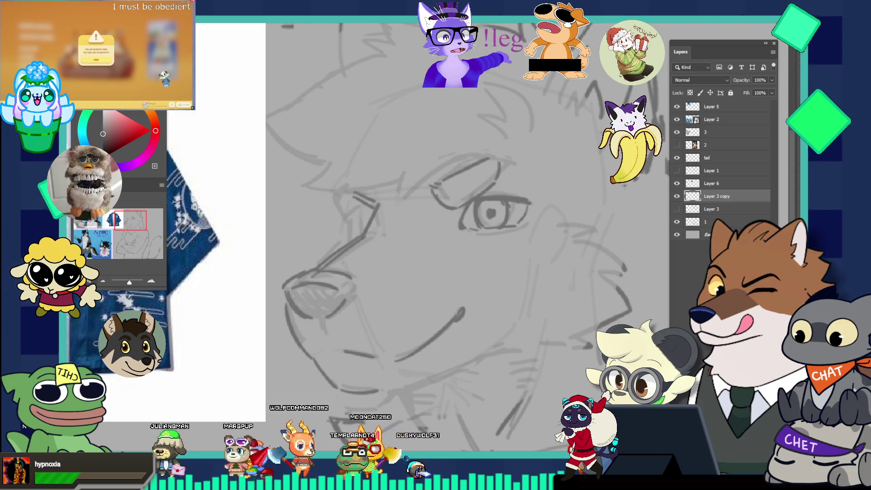
Drag the Zoom tool over the wolf's eye to magnify it
left_click_drag(485, 207, 500, 180)
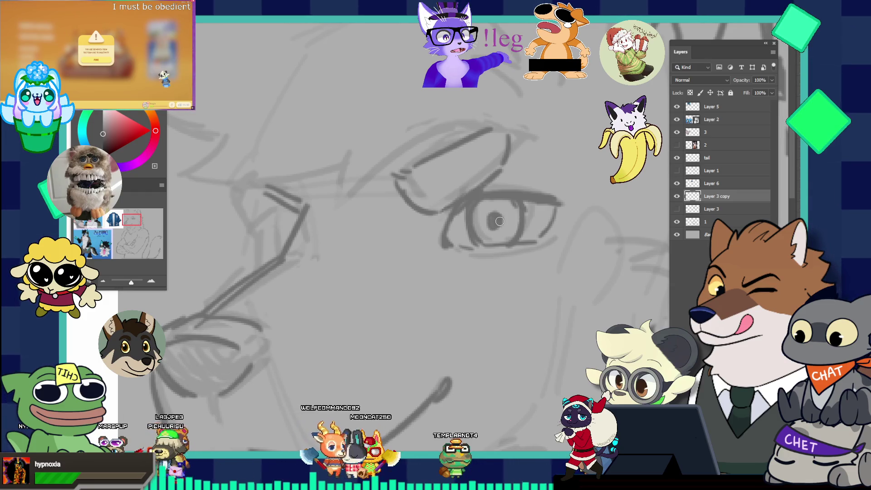
scroll(504, 214, "down", 5)
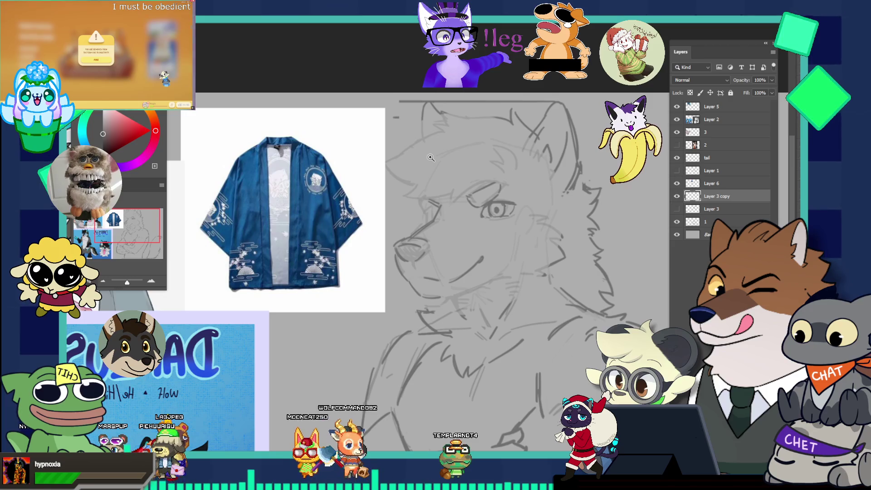
scroll(492, 224, "down", 3)
scroll(491, 225, "up", 6)
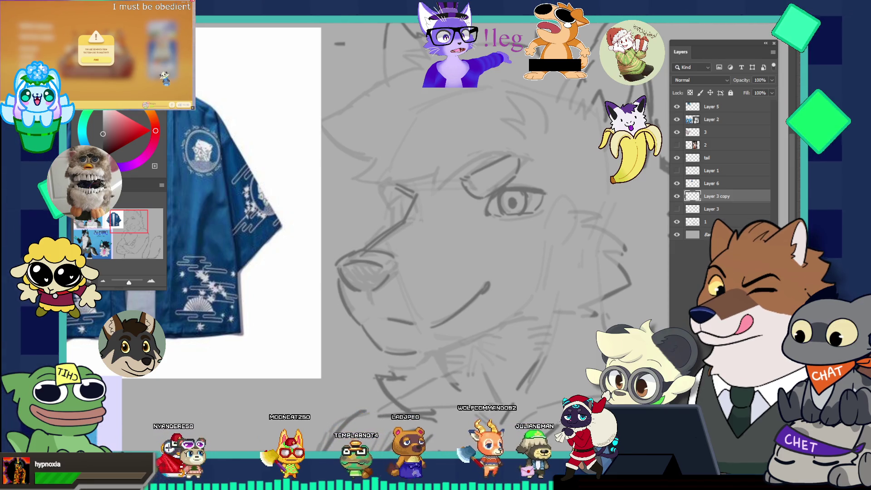
scroll(413, 197, "up", 3)
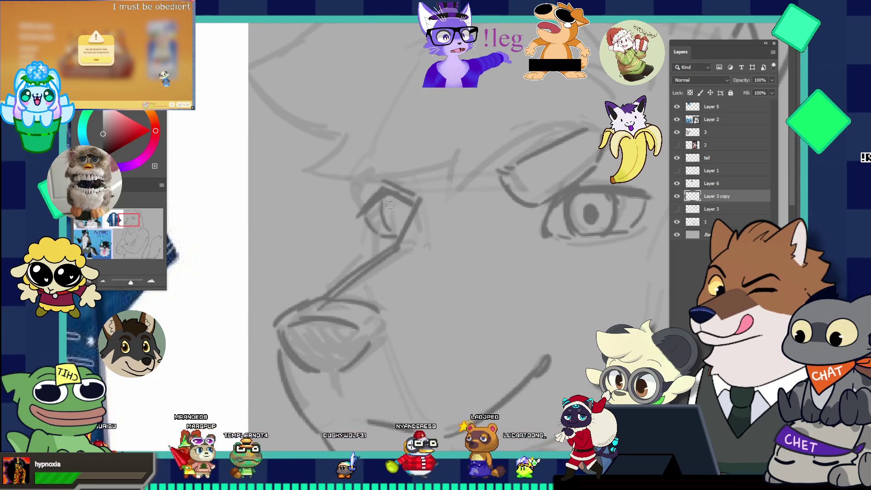
scroll(364, 164, "down", 2)
Zoom in close on the left eye, paint a dark pupil stroke, then fit the whole figure on screen
scroll(364, 164, "down", 1)
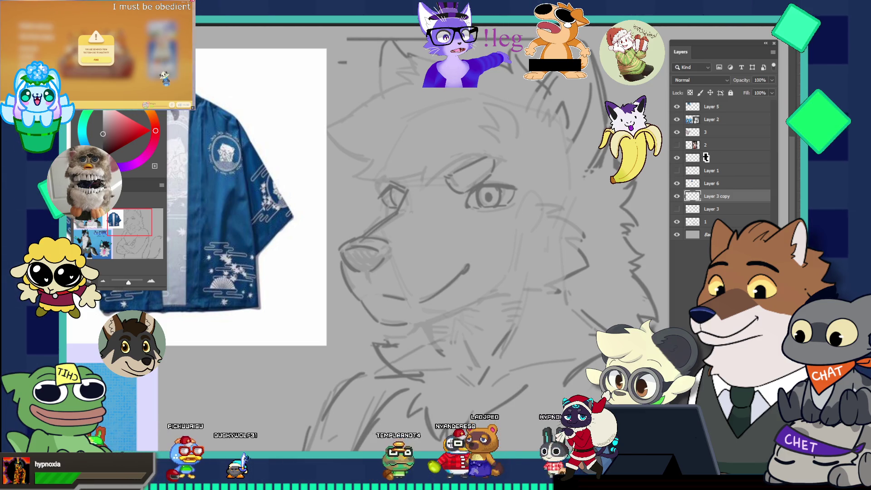
mouse_move(398, 194)
left_mouse_down()
mouse_move(424, 199)
mouse_move(447, 181)
left_mouse_up()
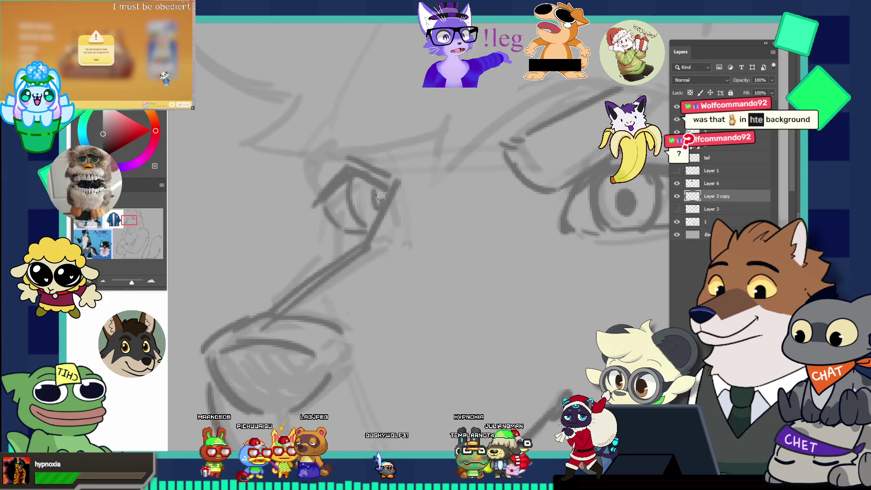
key("ctrl+minus")
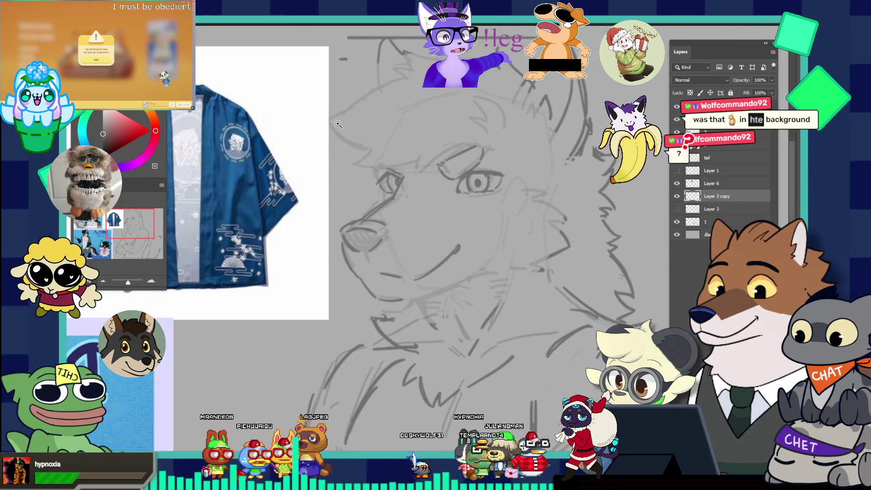
key("ctrl+plus")
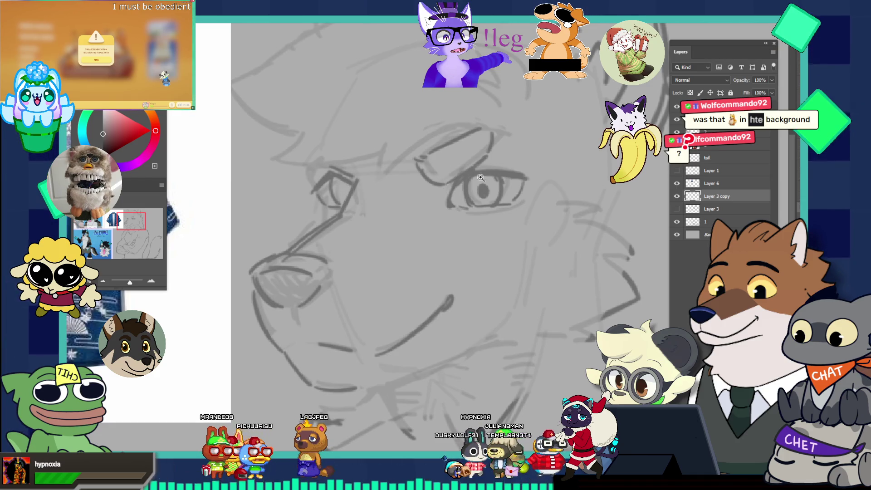
key("ctrl+plus")
left_click(372, 182)
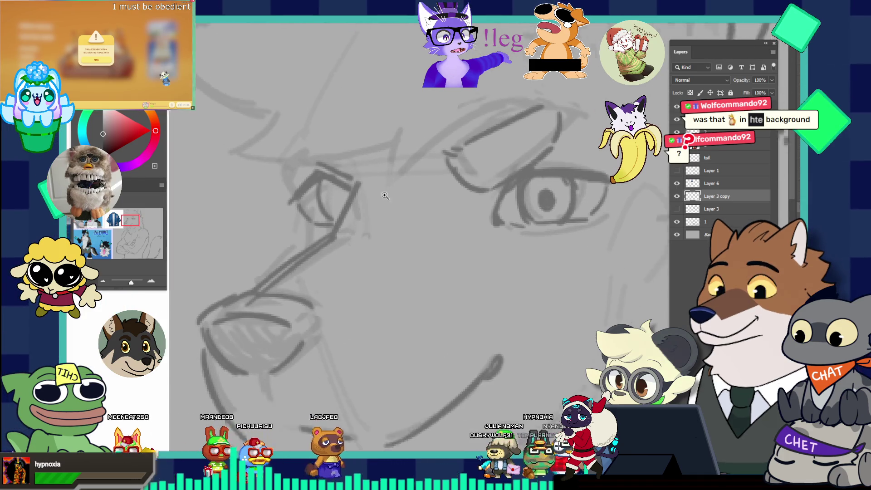
key("ctrl+0")
left_click(445, 192)
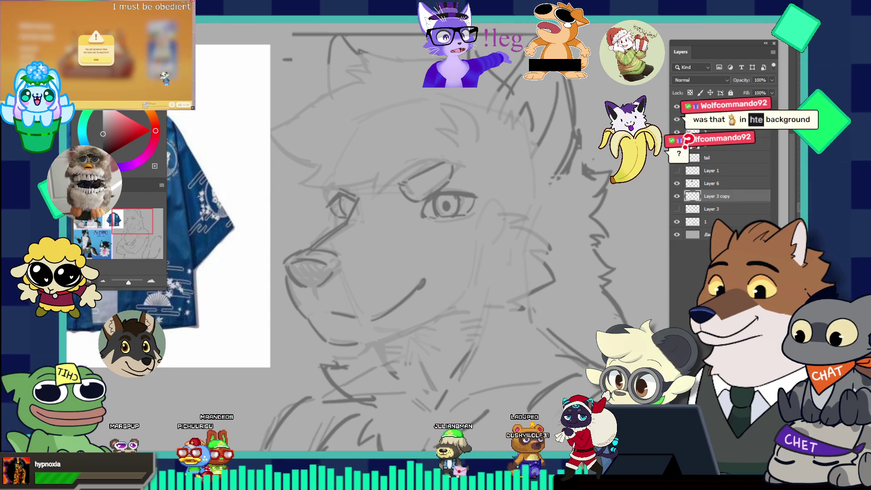
left_click(361, 220)
key("v")
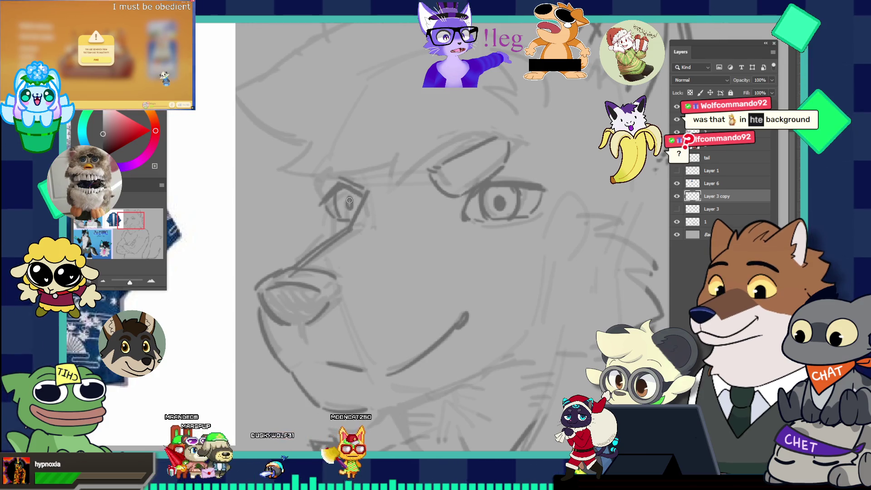
left_click_drag(348, 199, 350, 210)
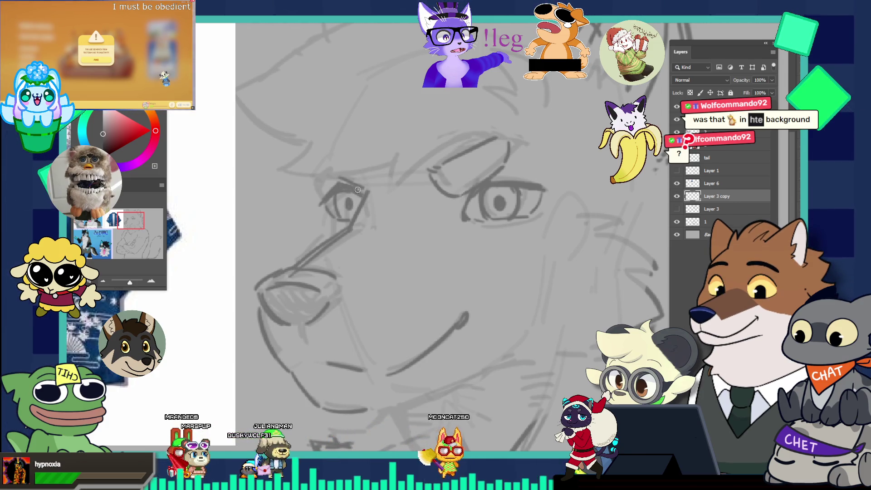
key("ctrl+0")
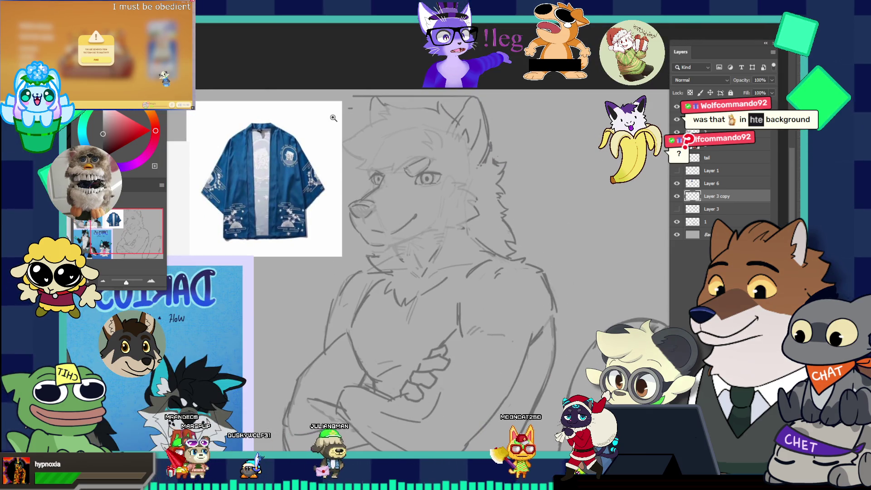
Zoom into the wolf's face and undo the two stray strokes at the eye's left edge
left_click(389, 171)
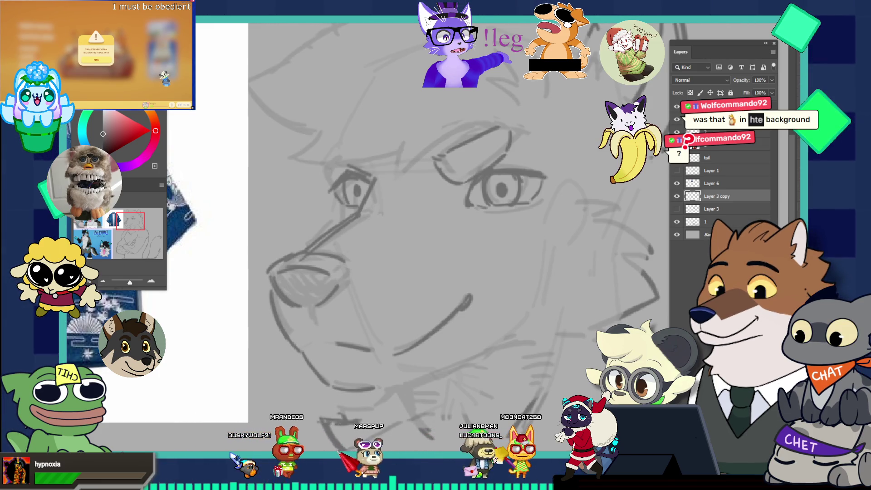
left_click(357, 210)
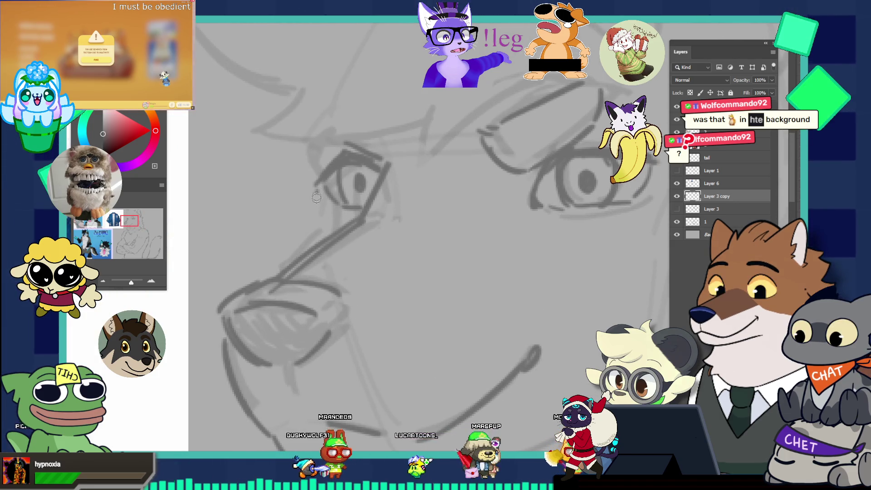
key("ctrl+z")
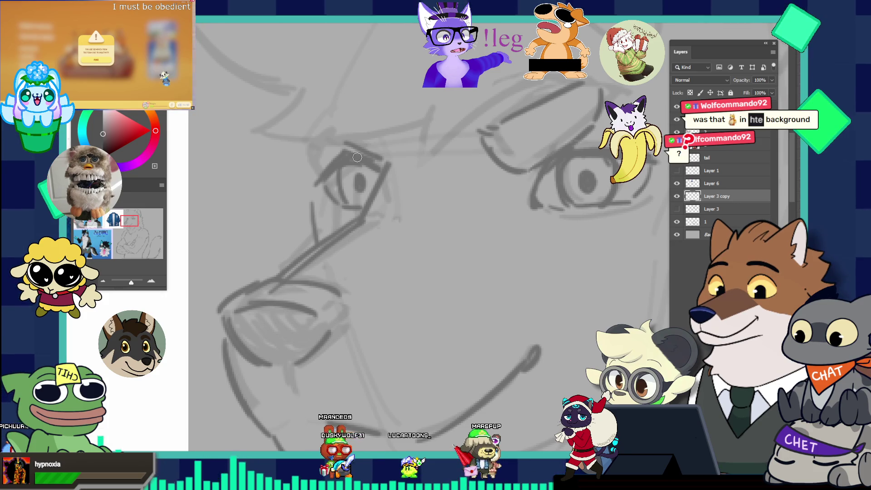
key("ctrl+z")
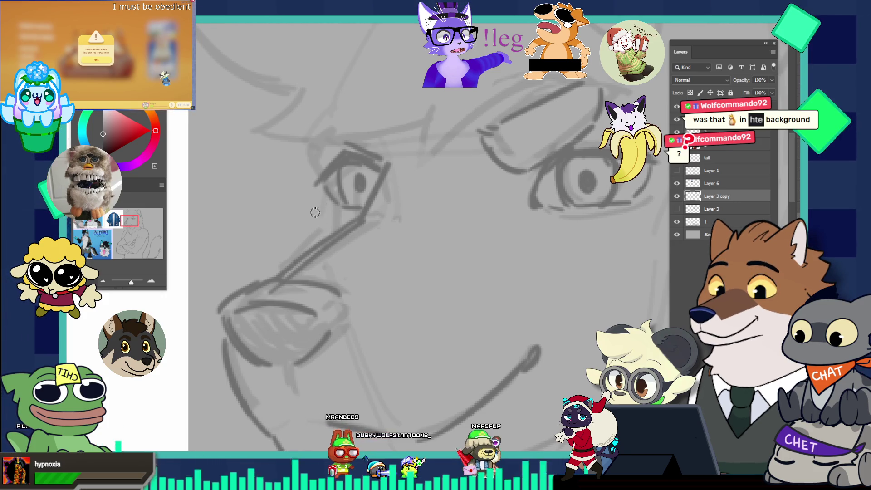
Sketch a new line along the muzzle and a short stroke on the face
scroll(307, 204, "down", 5)
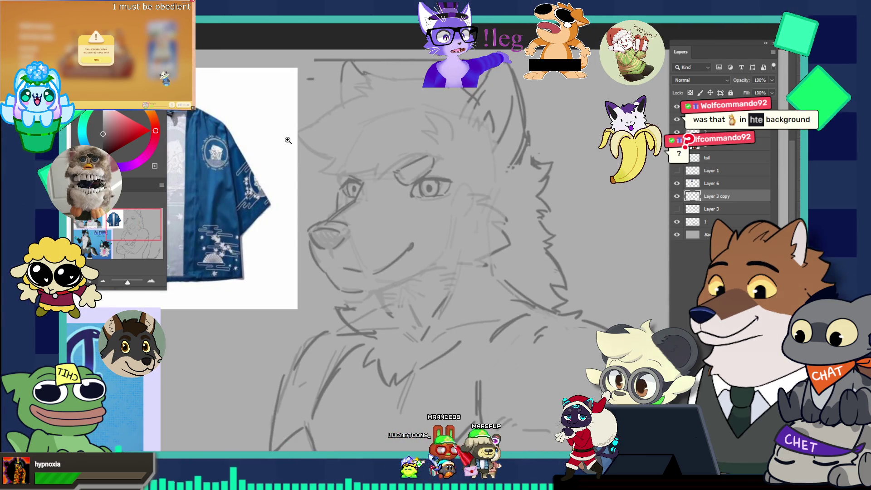
scroll(389, 216, "up", 1)
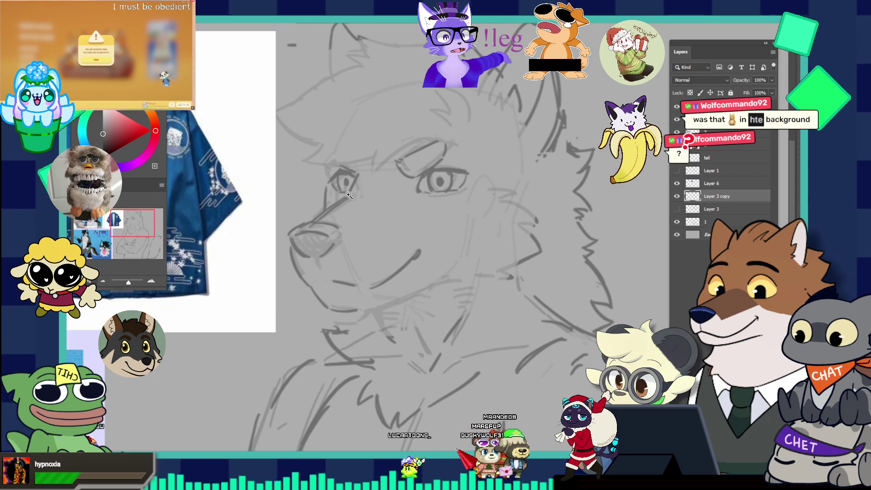
scroll(368, 197, "down", 3)
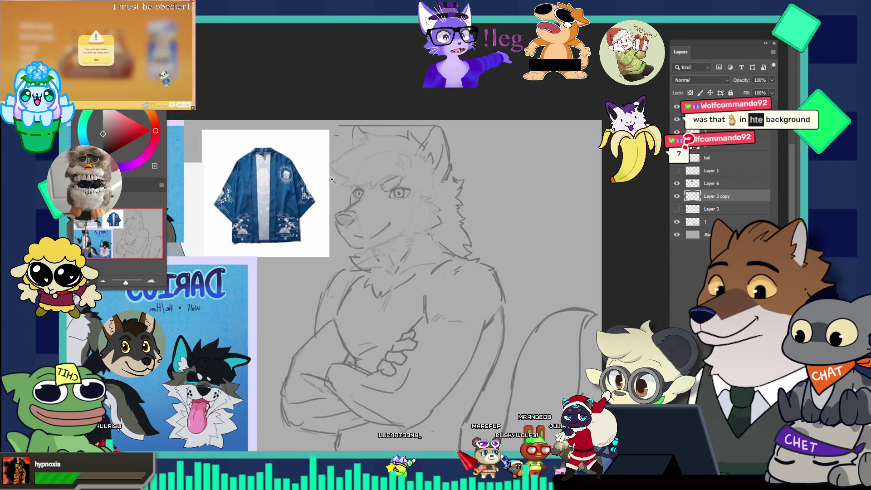
scroll(355, 195, "up", 5)
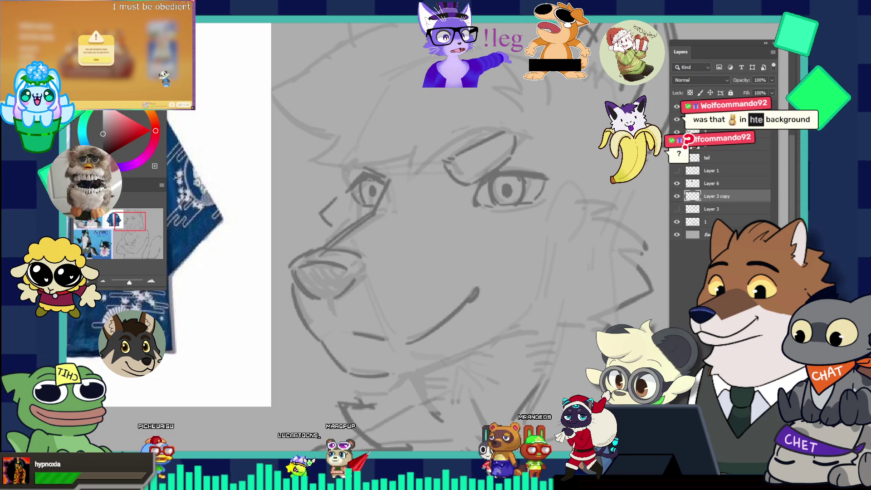
left_click_drag(336, 202, 325, 220)
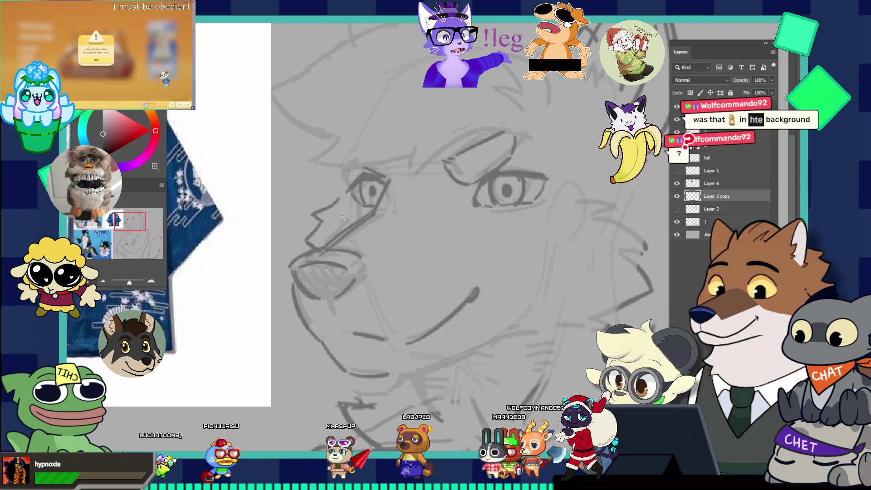
mouse_move(582, 203)
left_mouse_down()
mouse_move(611, 208)
mouse_move(604, 218)
left_mouse_up()
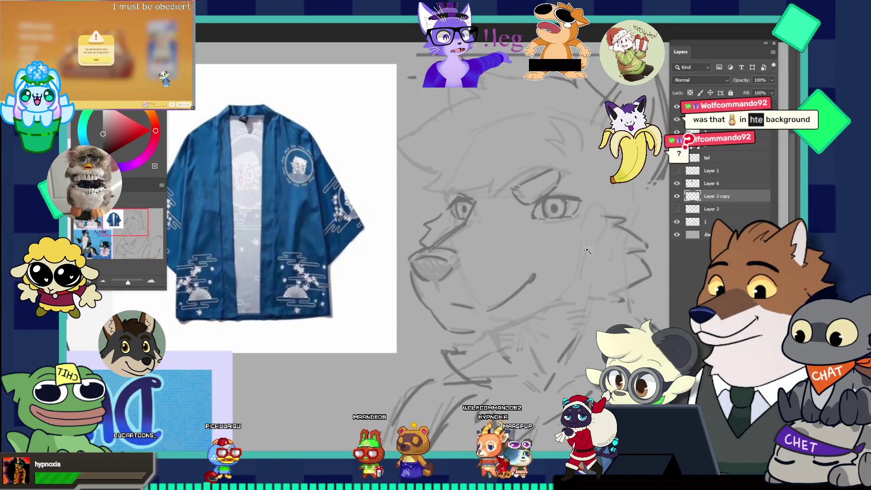
left_click(555, 221)
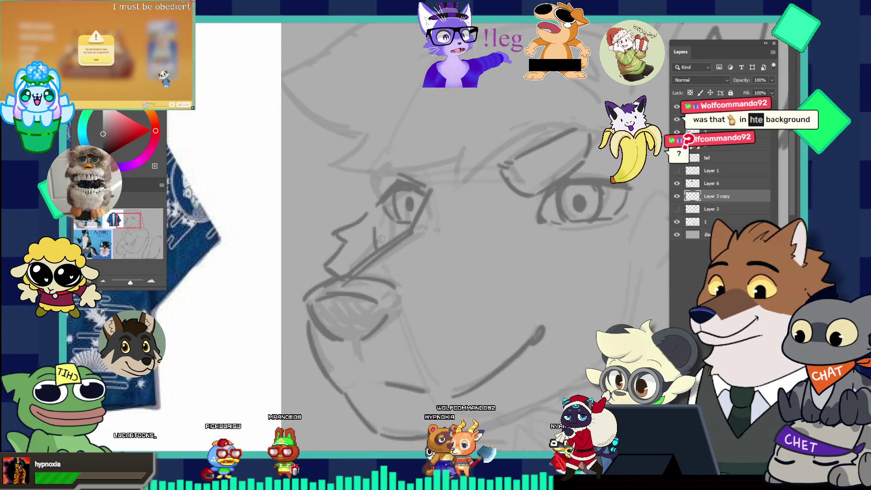
Zoom in on the wolf's right eye and shrink the brush for finer eye lines
left_click_drag(370, 219, 344, 153)
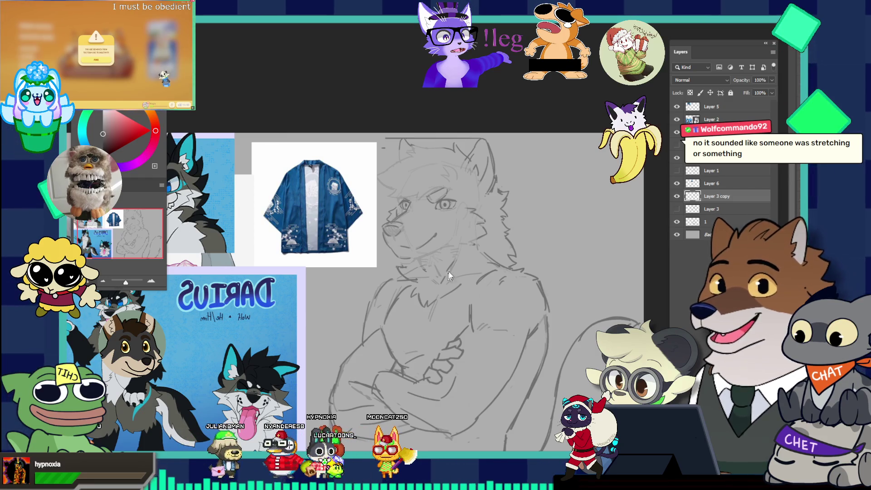
left_click(437, 220)
left_click(436, 220)
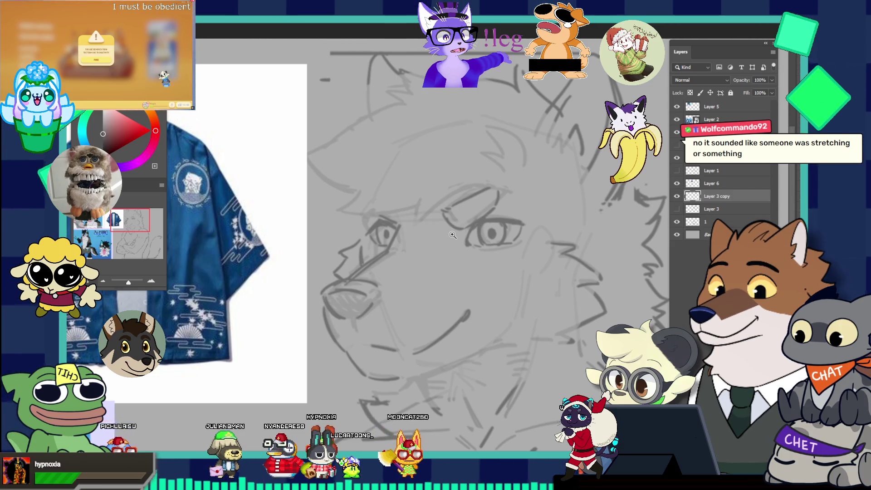
left_click(401, 214)
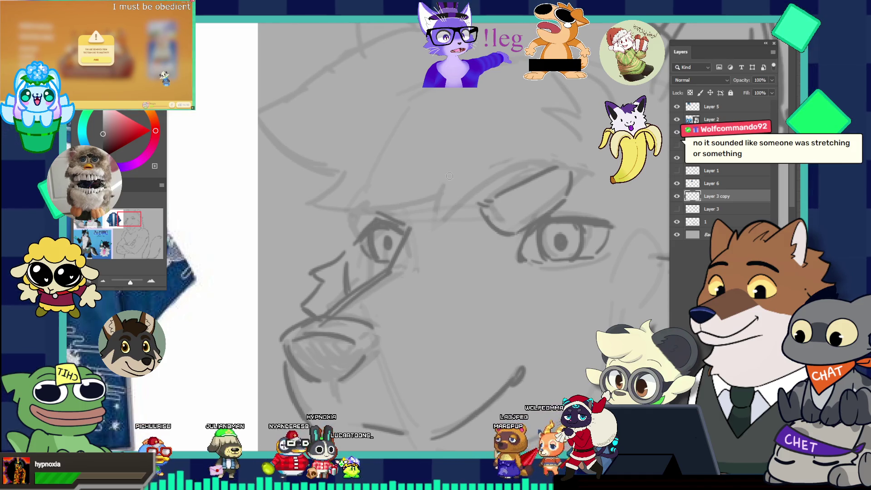
left_click(457, 195, "alt")
left_click(457, 195, "alt")
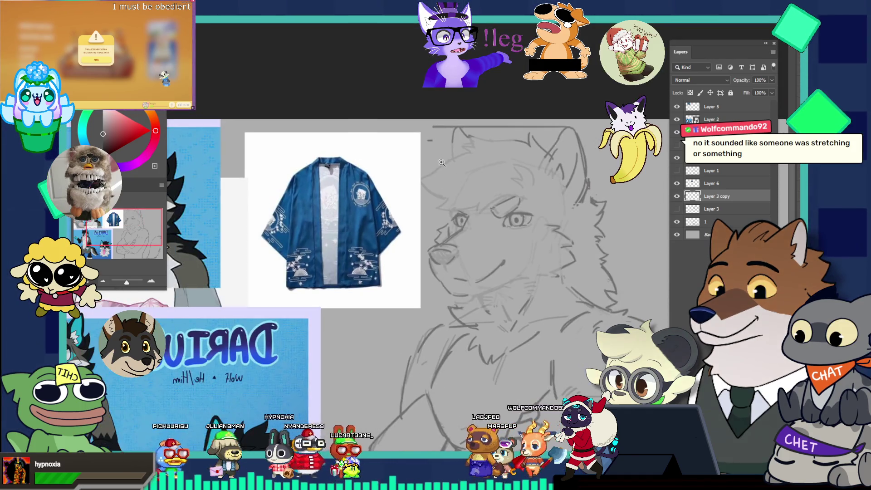
left_click(541, 238)
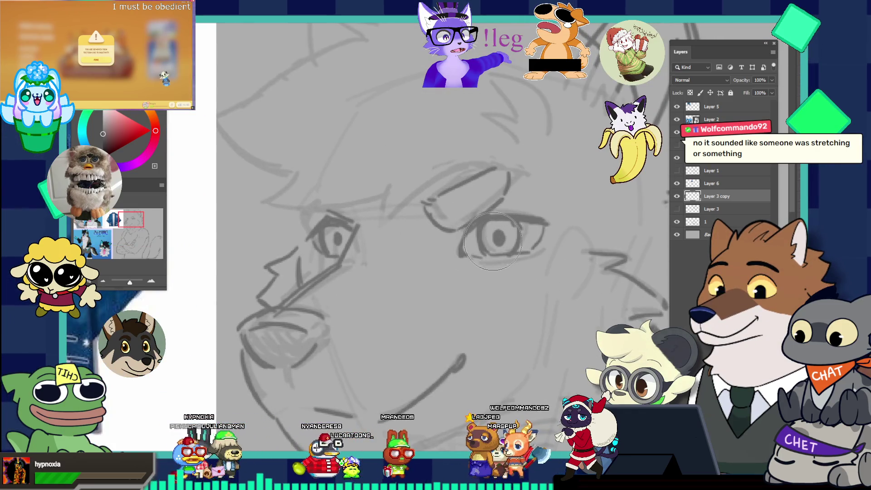
key("[")
key("[")
key("[")
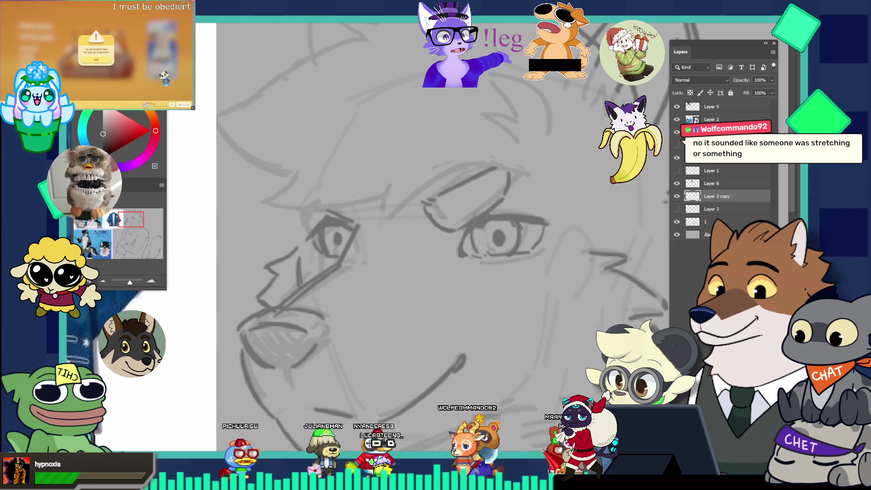
scroll(486, 252, "down", 5)
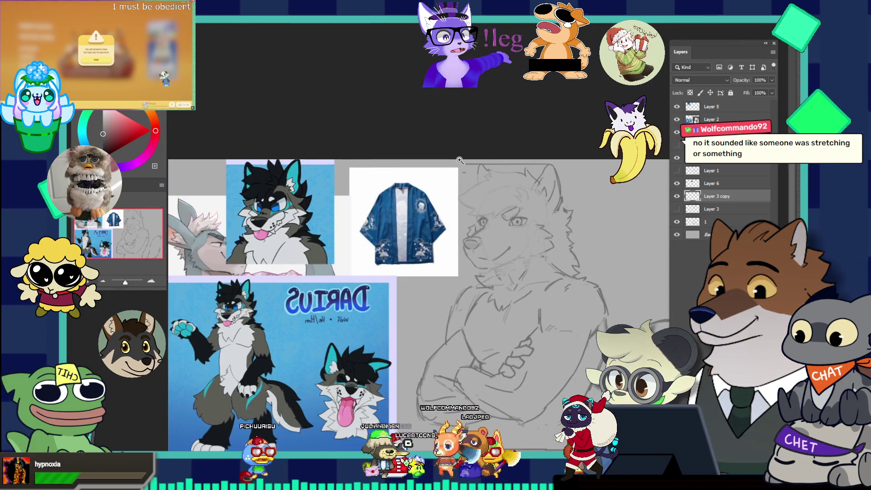
Try diagonal strokes below the muzzle and near the neck, undoing each one
scroll(522, 213, "up", 5)
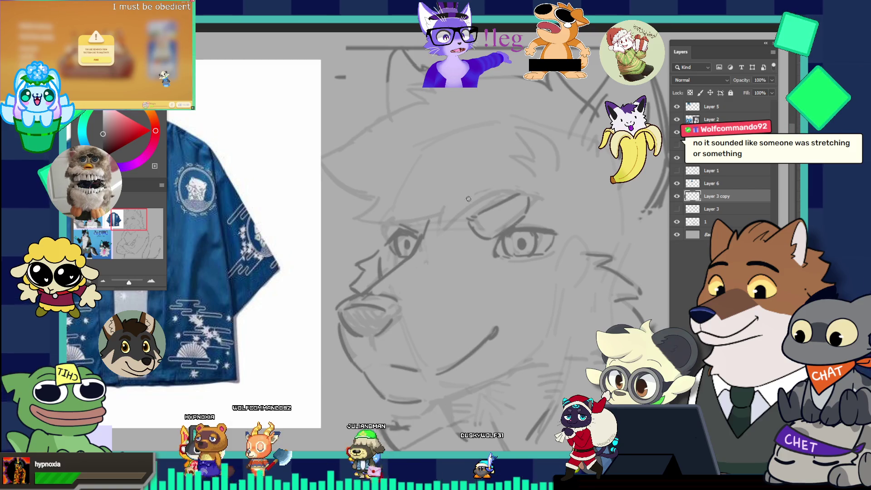
scroll(408, 195, "down", 5)
scroll(525, 273, "down", 2)
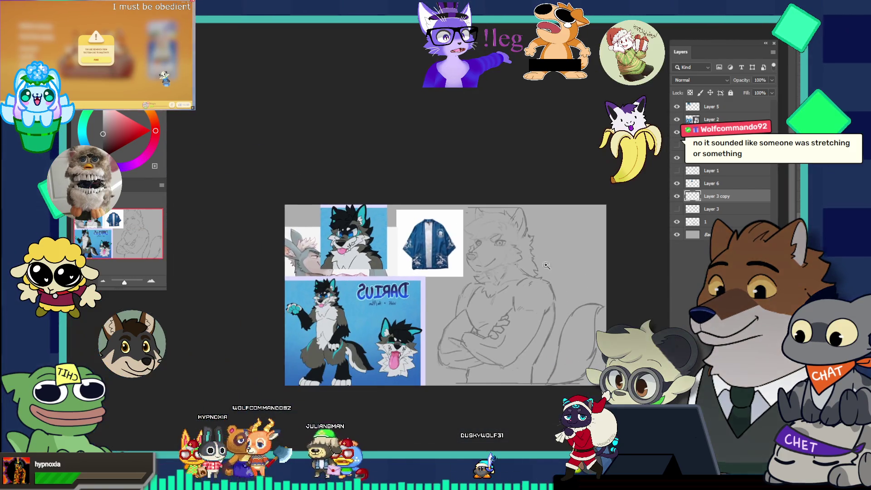
scroll(517, 260, "up", 8)
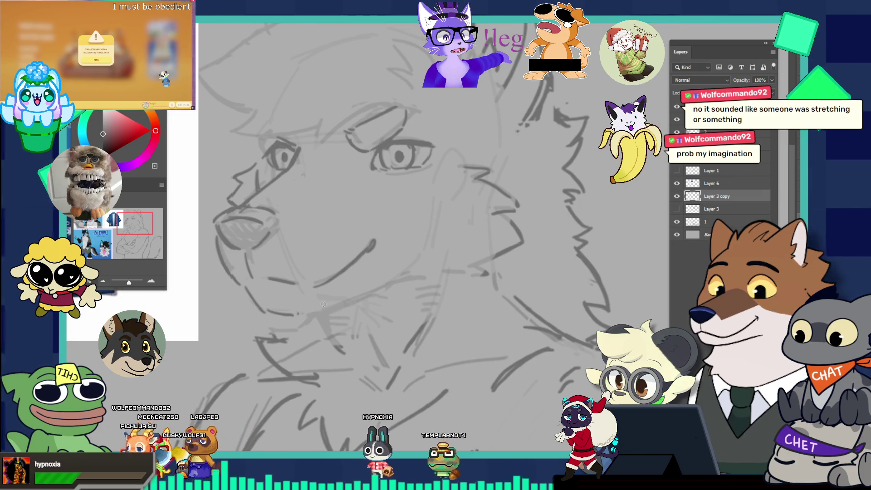
left_click_drag(323, 318, 388, 285)
key("ctrl+z")
left_click_drag(329, 307, 387, 284)
key("ctrl+z")
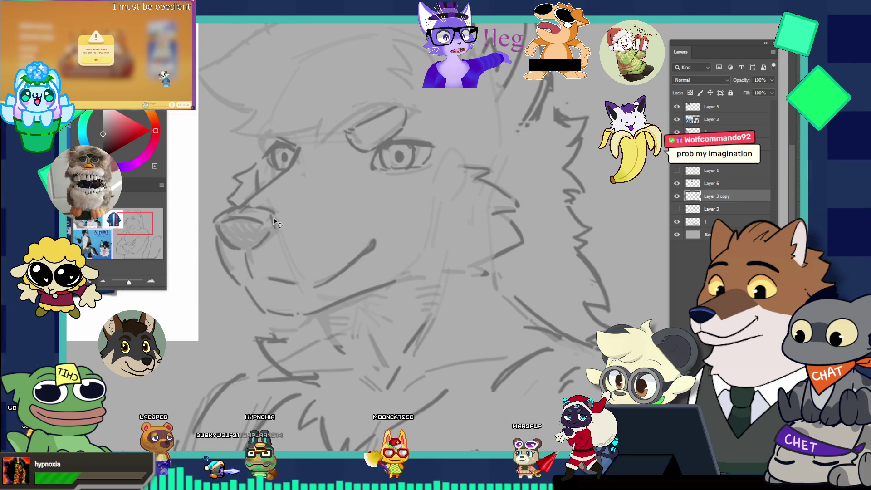
Zoom back into the face and undo the stray horizontal line across it
key("ctrl+0")
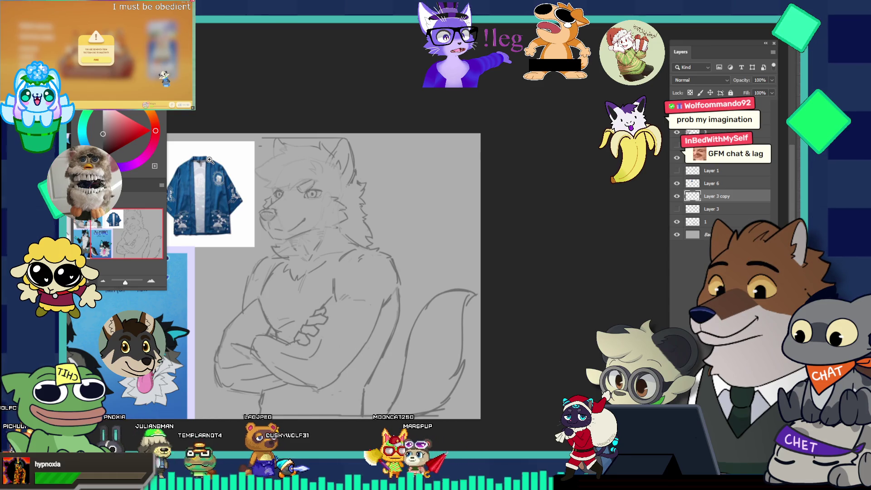
left_click(267, 171)
left_click(351, 205)
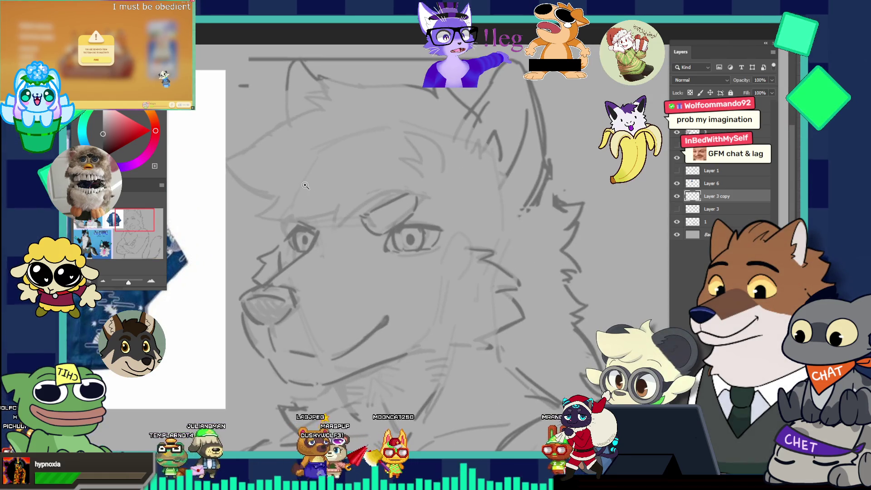
left_click_drag(350, 205, 369, 203)
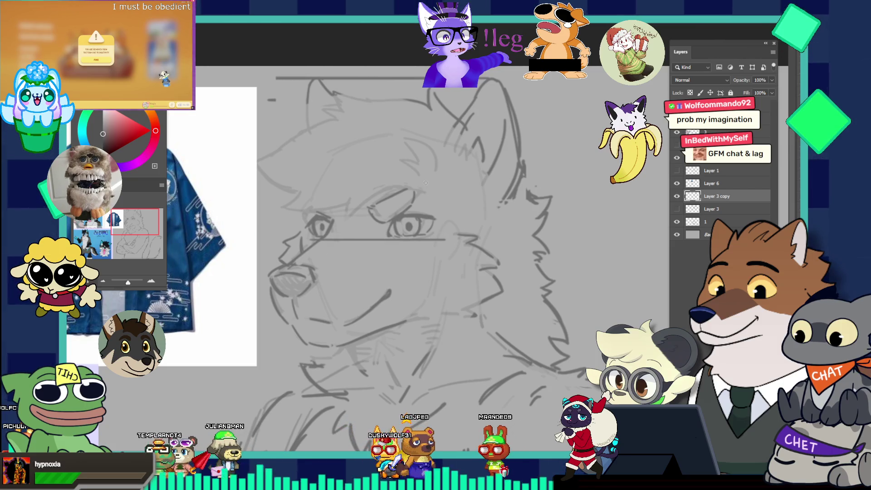
key("ctrl+z")
left_click(339, 175)
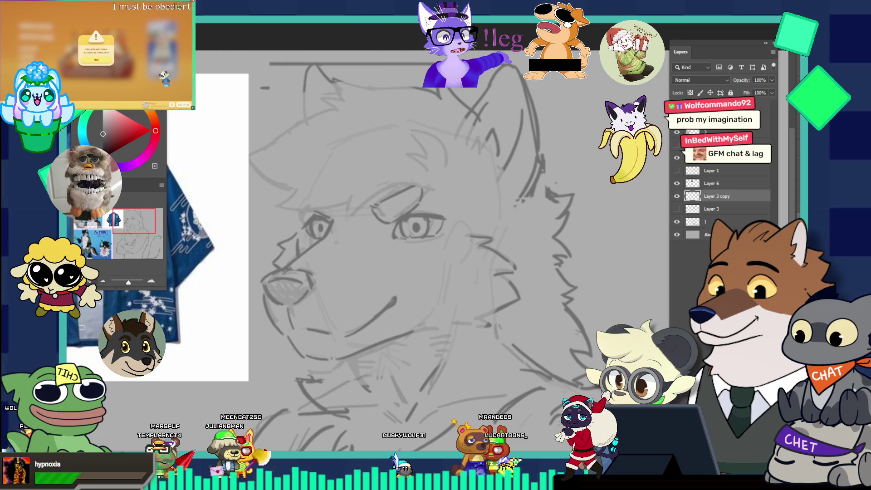
Lasso the wolf's left eye and scale it up slightly with Free Transform
mouse_move(309, 215)
left_mouse_down()
mouse_move(332, 233)
mouse_move(320, 210)
left_mouse_up()
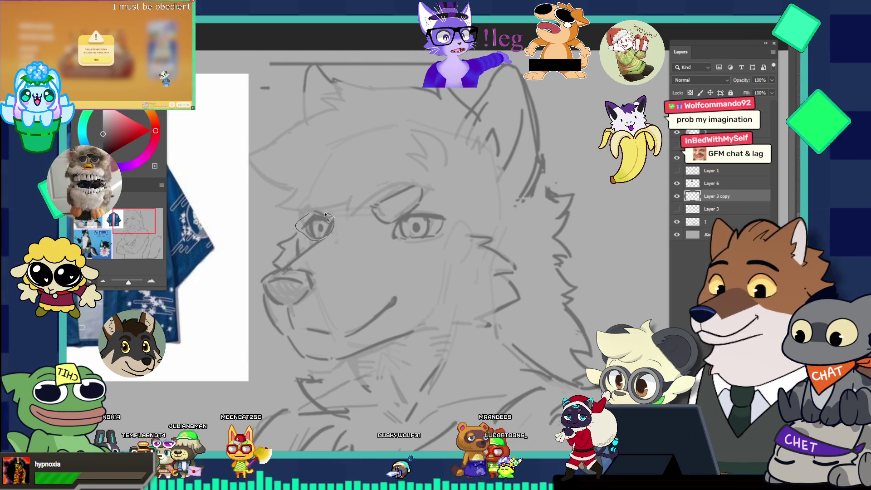
key("ctrl+t")
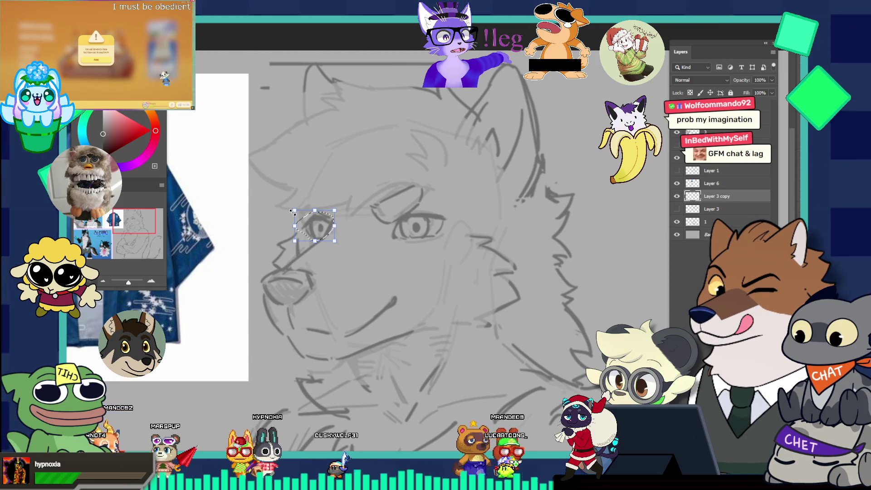
left_click_drag(292, 209, 291, 208)
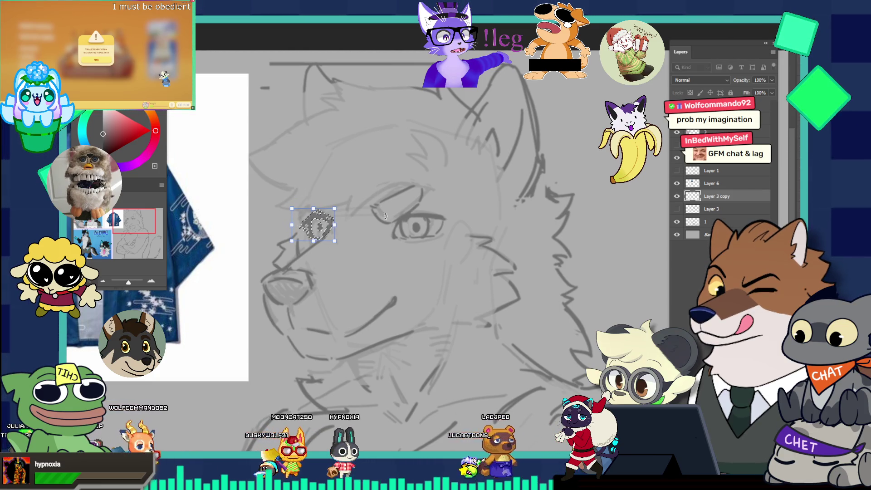
Move the Darius reference sheet up and to the right
left_click_drag(382, 208, 338, 167)
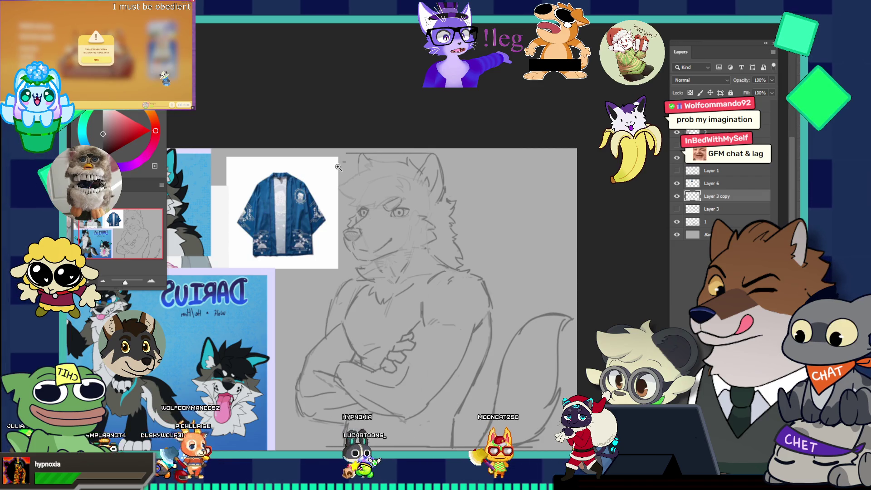
mouse_move(360, 193)
left_mouse_down()
mouse_move(370, 200)
mouse_move(343, 215)
left_mouse_up()
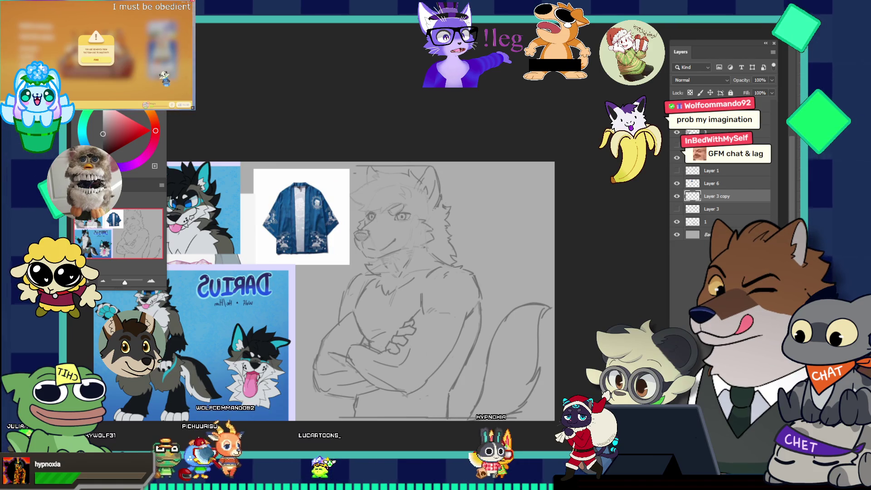
mouse_move(226, 346)
left_mouse_down()
mouse_move(254, 278)
mouse_move(339, 371)
mouse_move(430, 387)
mouse_move(463, 342)
left_mouse_up()
left_click_drag(399, 213, 427, 222)
left_click(414, 245)
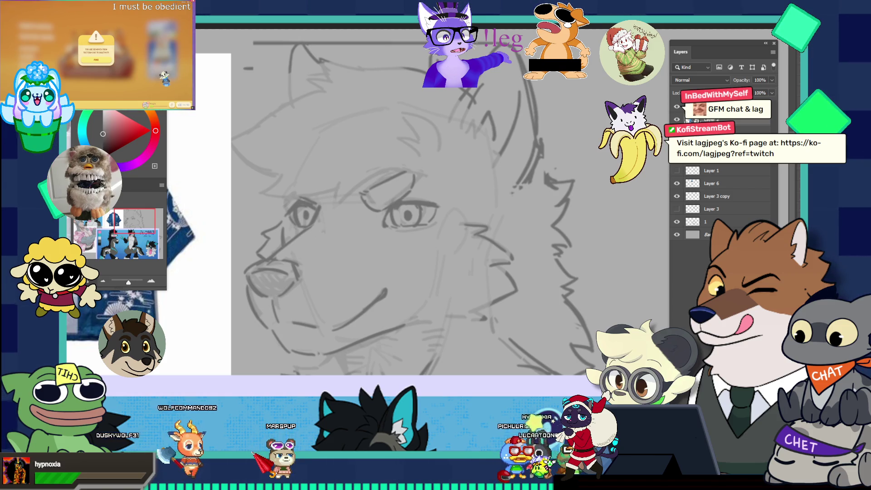
Make Layer 3 copy the active layer
scroll(428, 195, "up", 2)
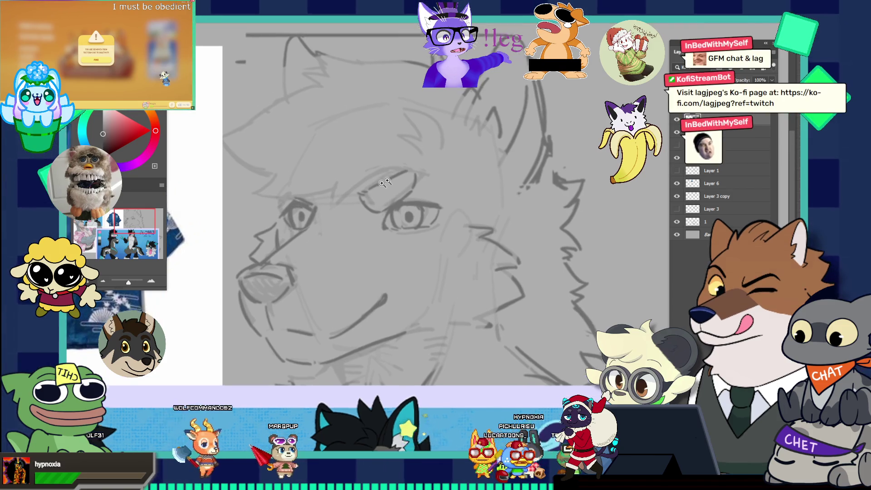
scroll(428, 195, "down", 3)
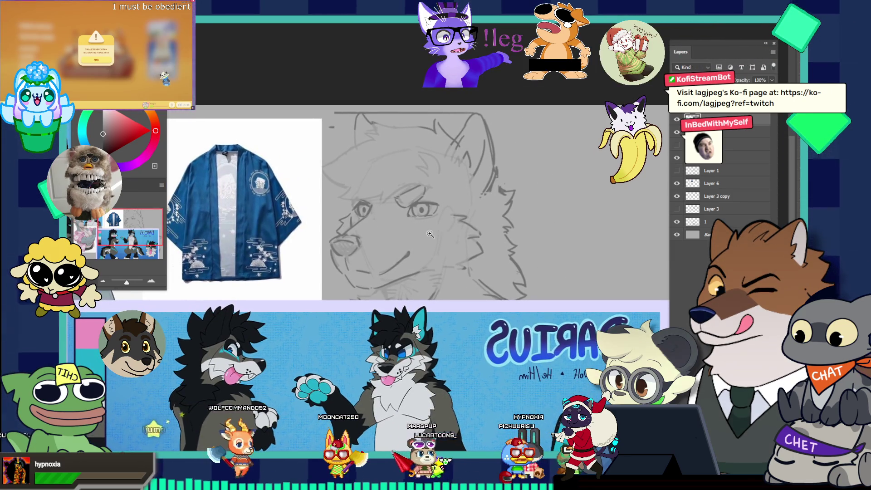
scroll(419, 244, "up", 3)
scroll(419, 245, "down", 3)
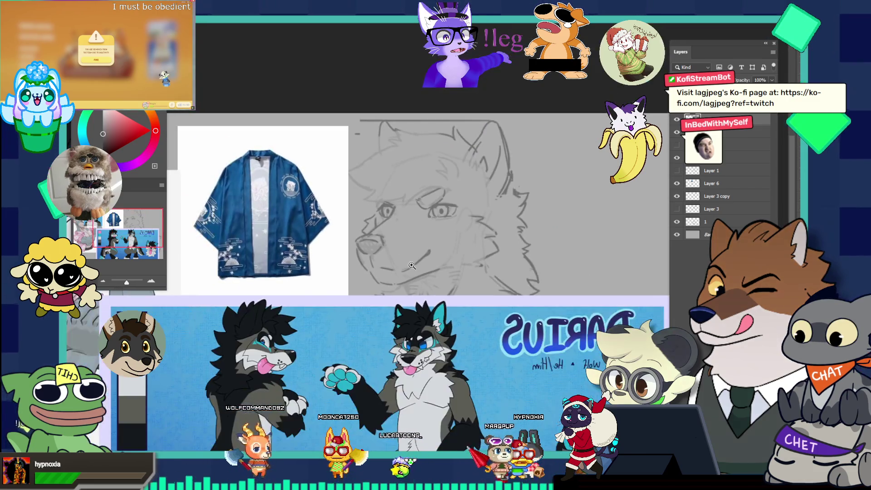
scroll(418, 272, "up", 2)
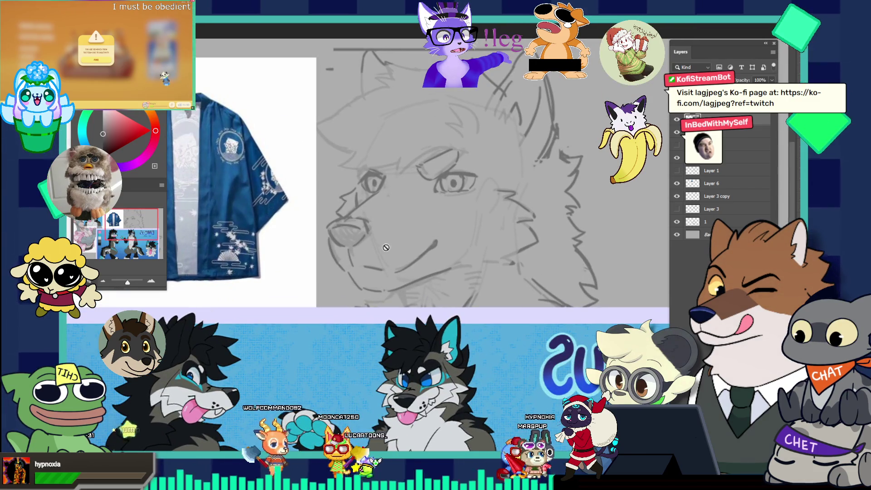
left_click(705, 185)
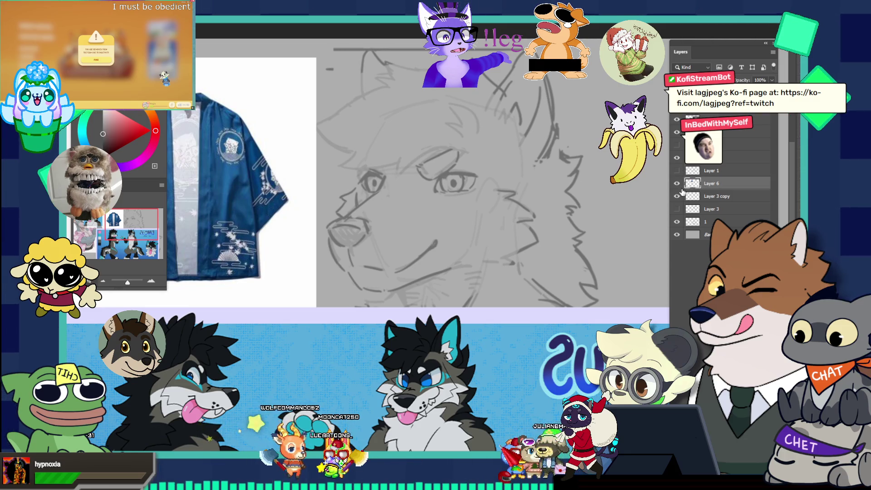
left_click(701, 196)
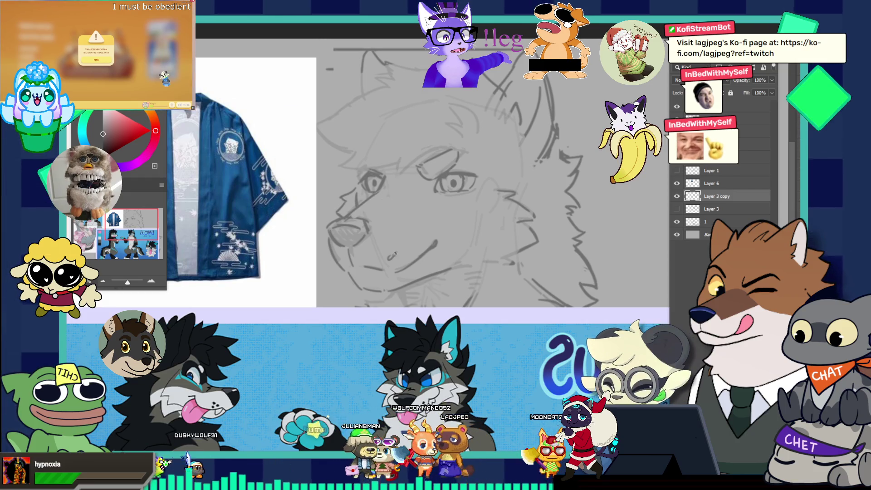
Dab small whisker dots on the wolf's muzzle beside the mouth
mouse_move(389, 256)
left_mouse_down()
mouse_move(414, 239)
mouse_move(412, 254)
left_mouse_up()
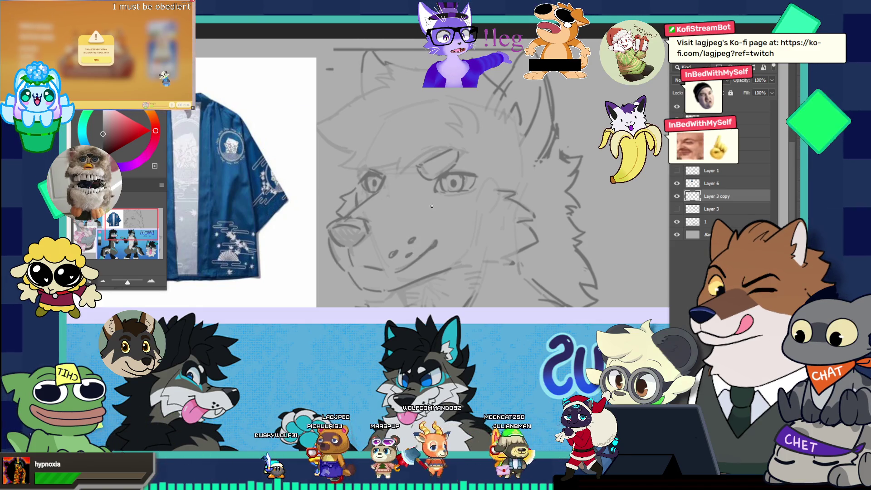
scroll(432, 206, "down", 3)
scroll(469, 221, "up", 2)
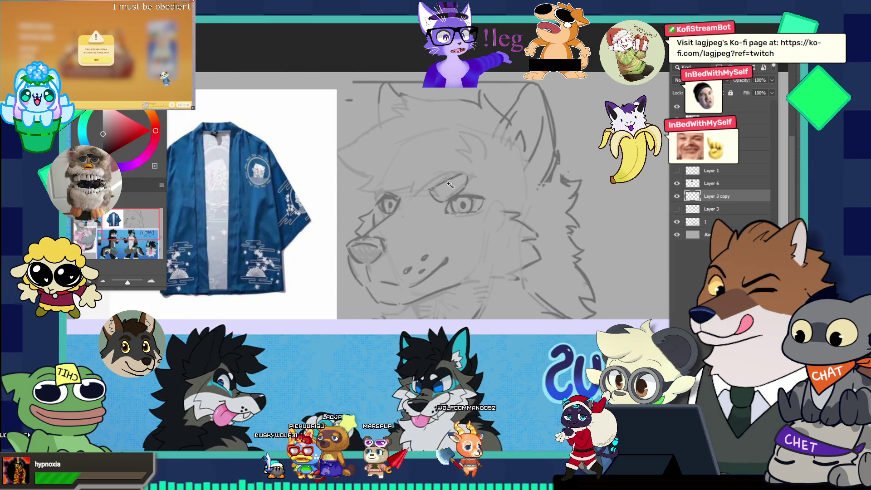
scroll(440, 193, "up", 1)
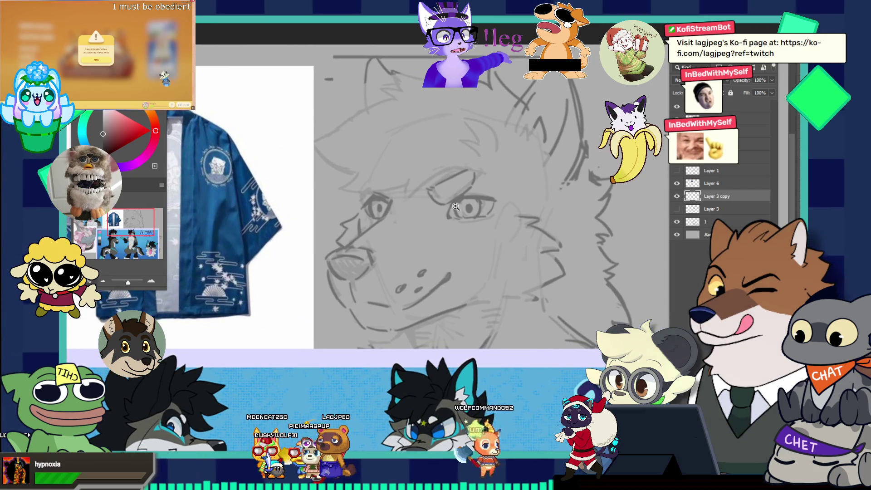
scroll(456, 207, "down", 2)
scroll(460, 178, "up", 2)
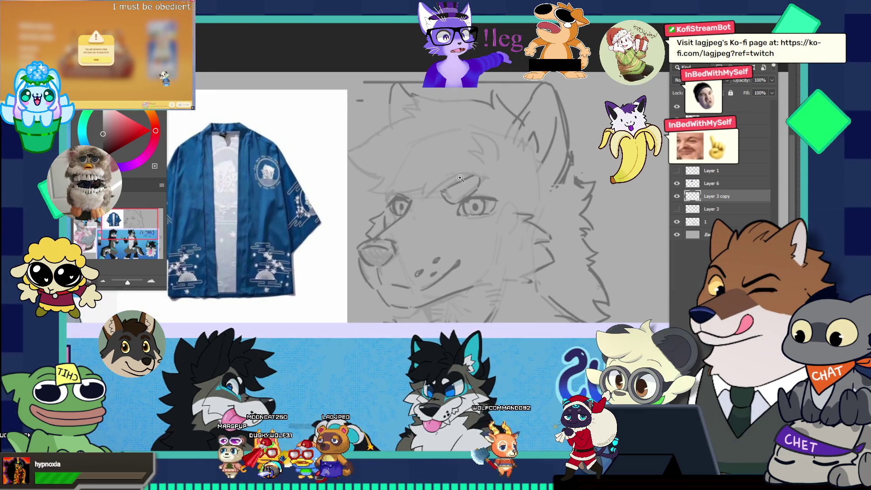
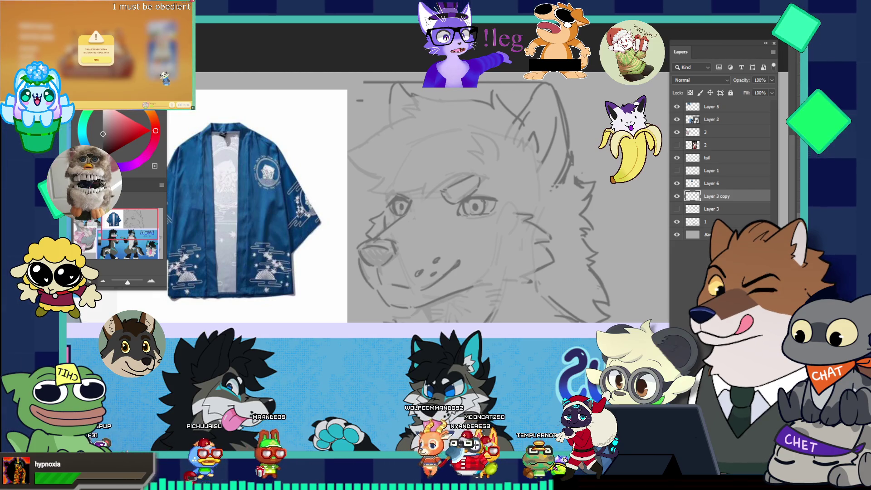
Zoom in on the kimono reference and the wolf sketch with the brush active
left_click(438, 167, "alt")
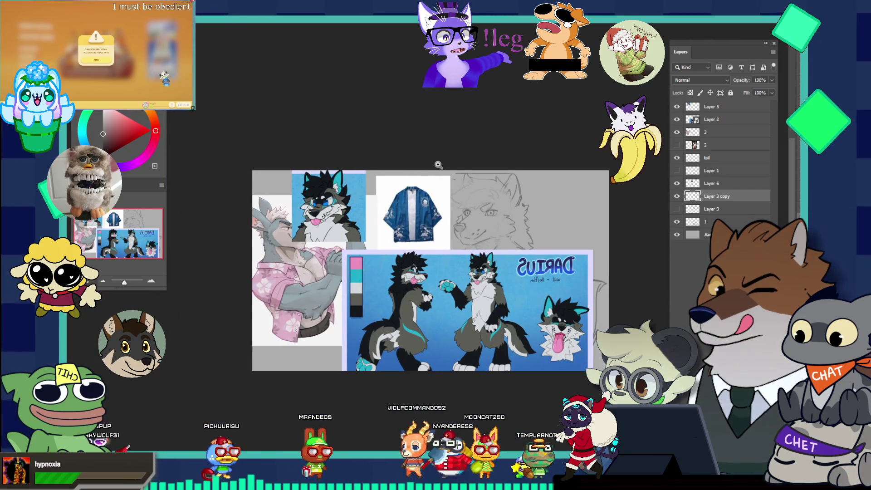
left_click(484, 186)
left_click(484, 186)
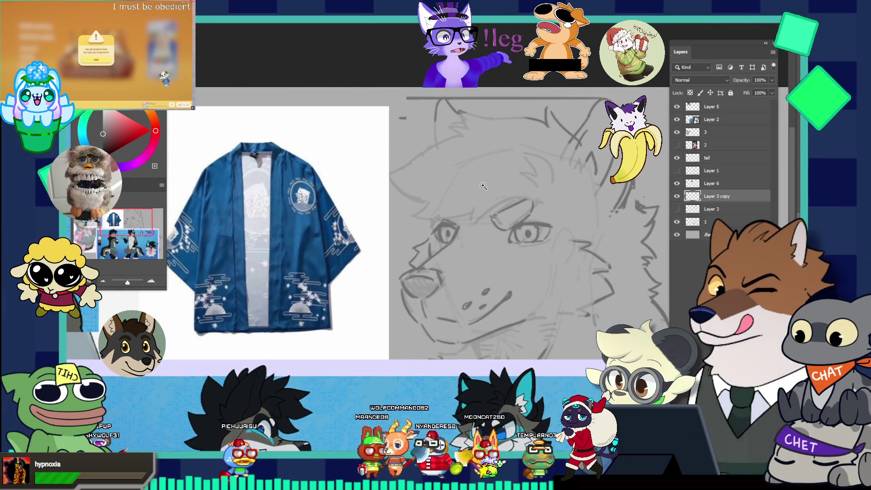
key("b")
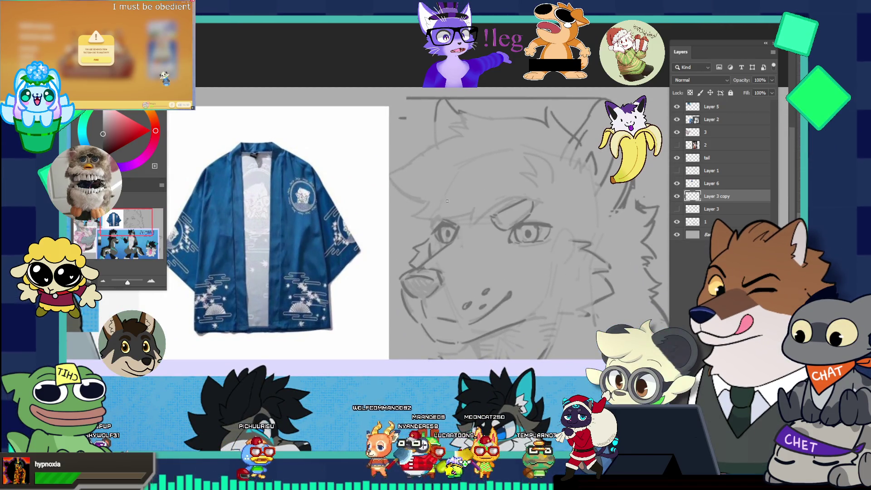
key("v")
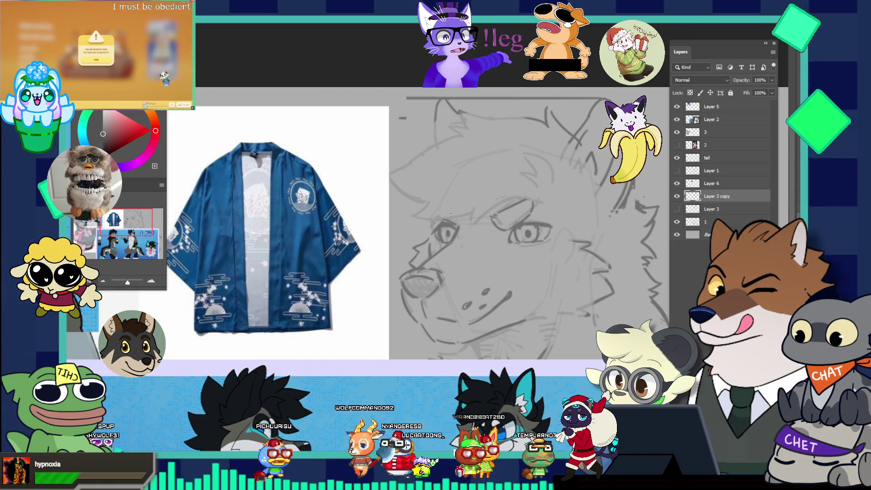
key("b")
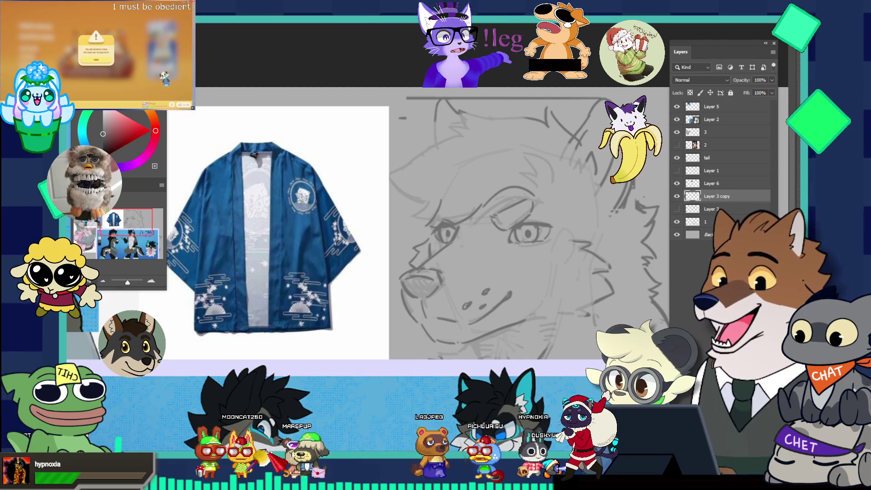
Push the kimono reference off to the left and select the Layer 3 copy sketch layer
left_click(502, 222)
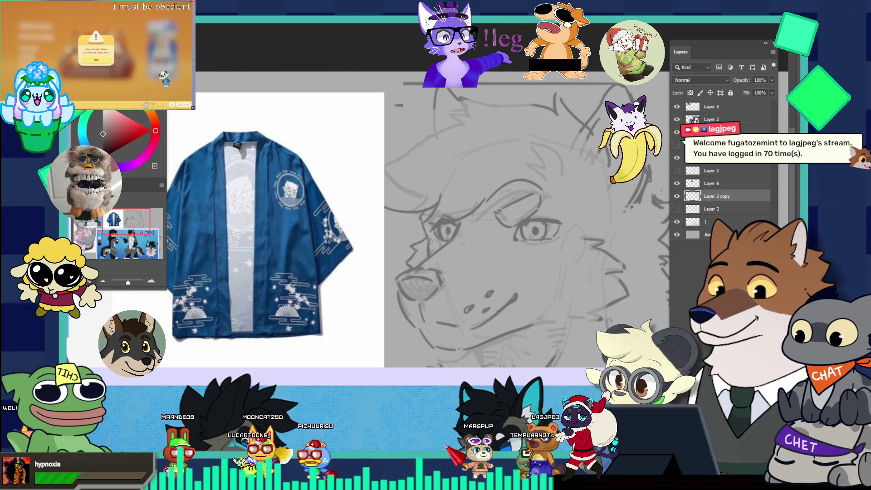
left_click_drag(477, 176, 402, 166)
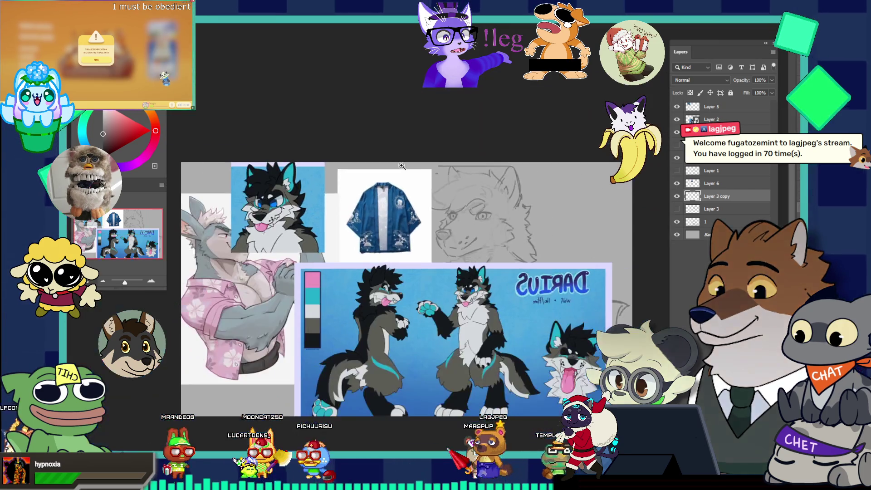
left_click_drag(468, 228, 511, 226)
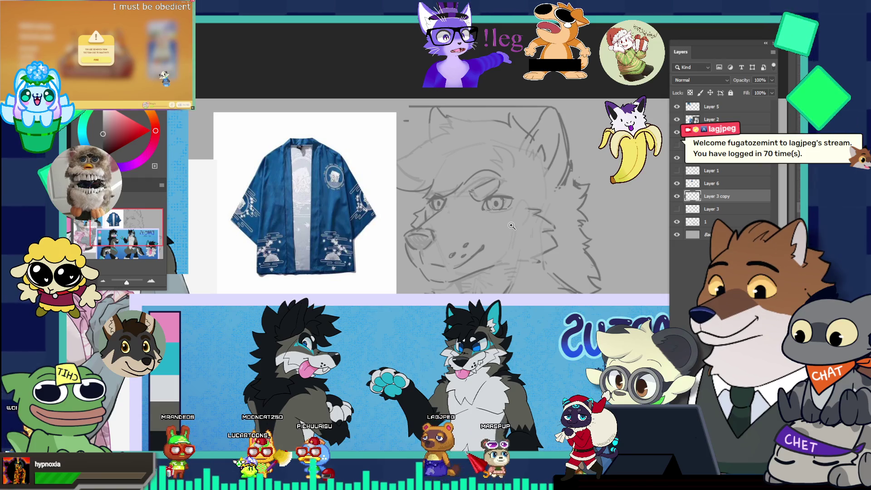
left_click_drag(490, 224, 484, 213)
left_click(483, 218)
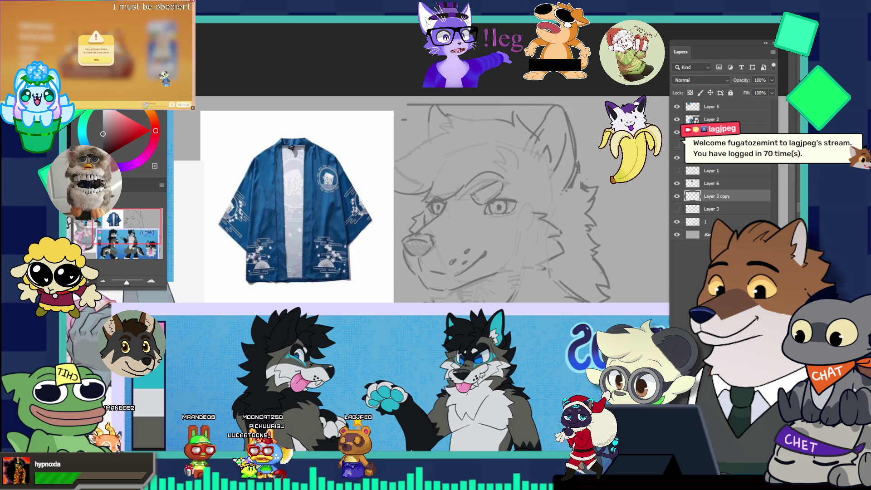
left_click(456, 217)
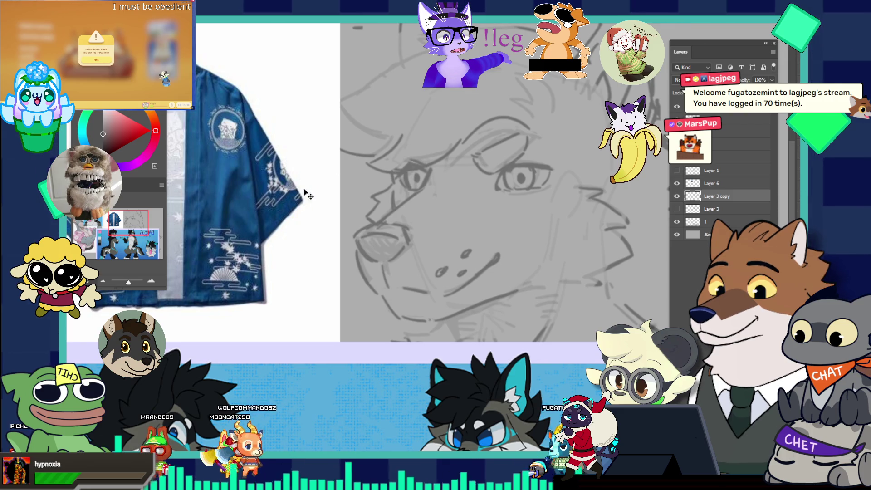
left_click_drag(290, 188, 184, 188)
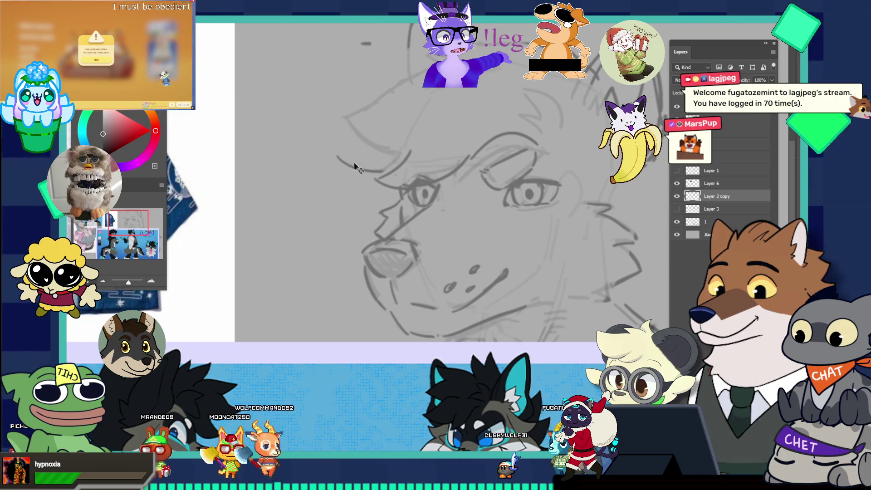
left_click(358, 146)
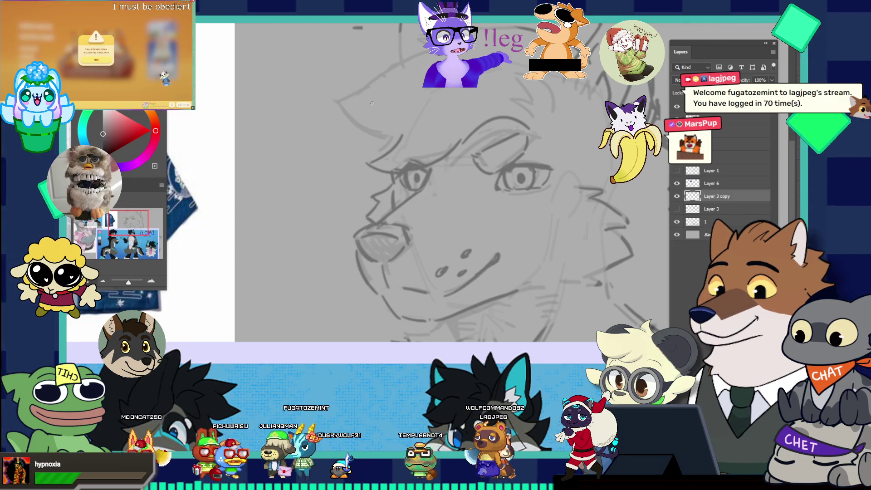
Sketch curved grey strokes along the top of the wolf's head, undoing the last one
left_click_drag(320, 119, 390, 142)
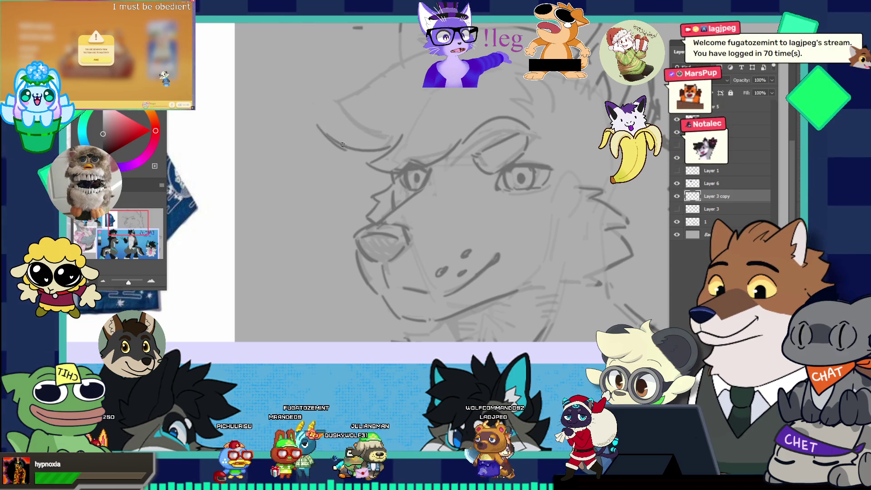
left_click_drag(312, 117, 346, 145)
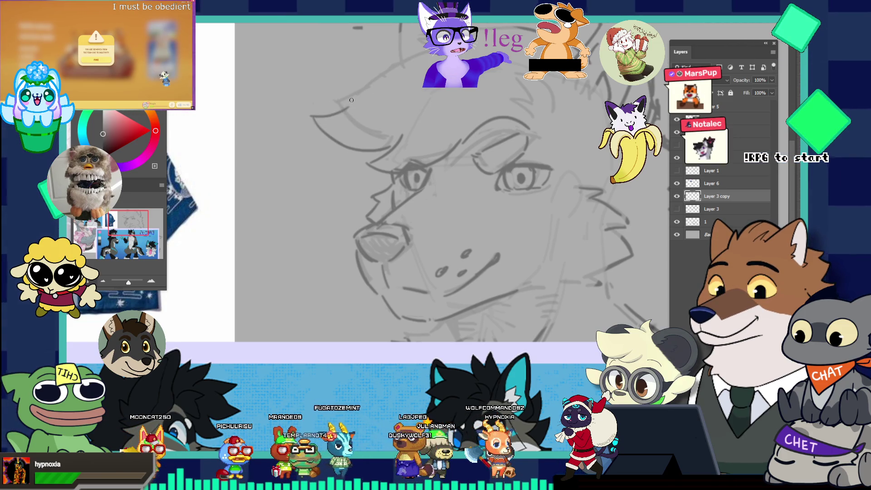
mouse_move(341, 115)
left_mouse_down()
mouse_move(369, 91)
mouse_move(408, 110)
left_mouse_up()
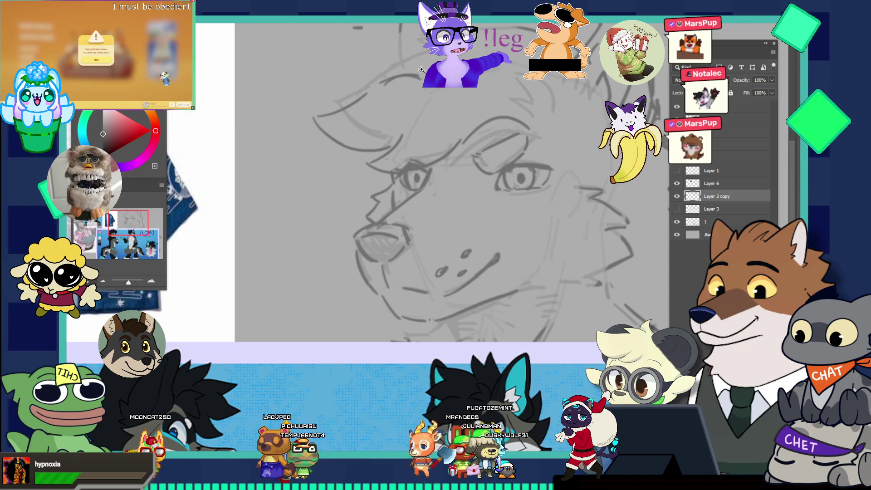
scroll(375, 30, "down", 2)
scroll(467, 45, "up", 1)
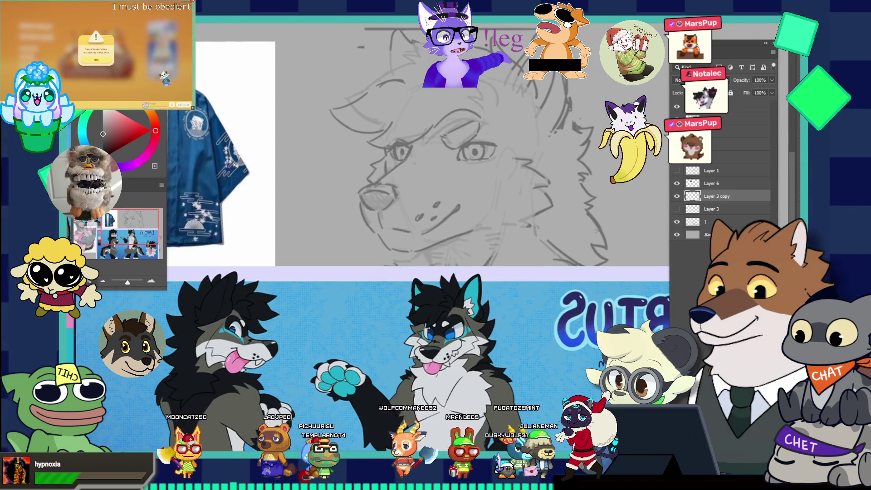
scroll(418, 40, "up", 1)
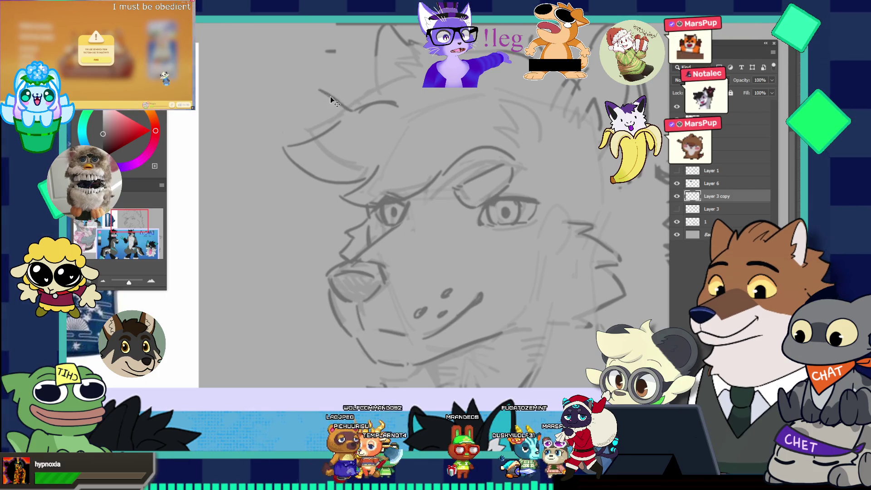
left_click_drag(319, 79, 350, 110)
left_click_drag(318, 79, 346, 113)
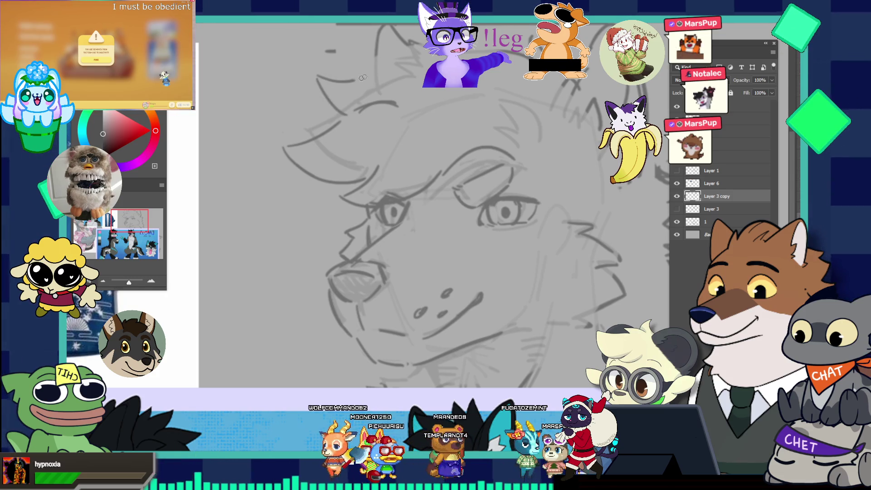
key("ctrl+z")
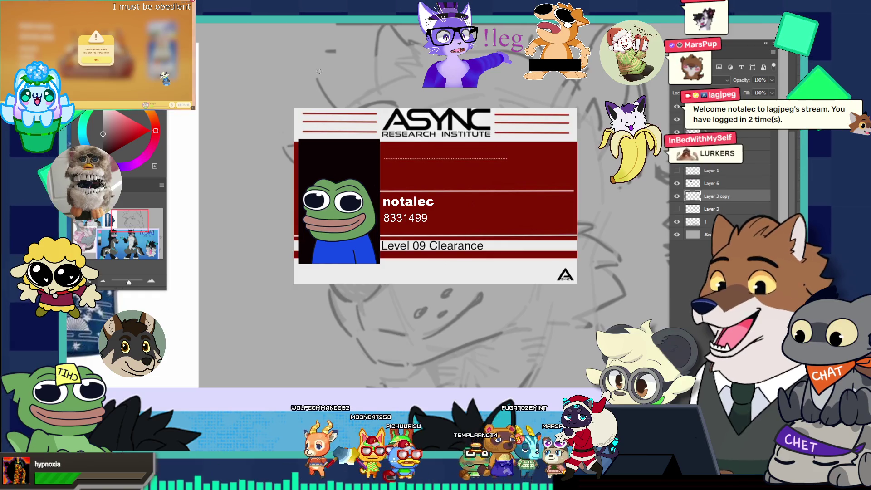
key("alt+Tab")
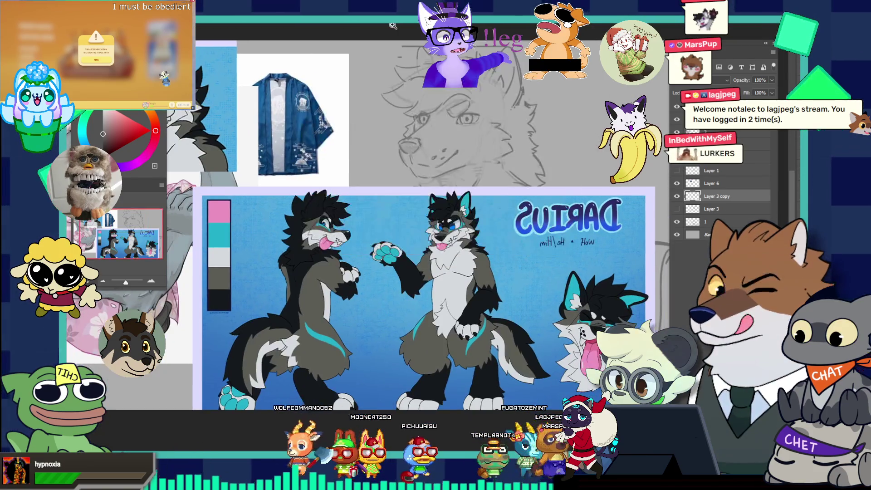
key("alt+Tab")
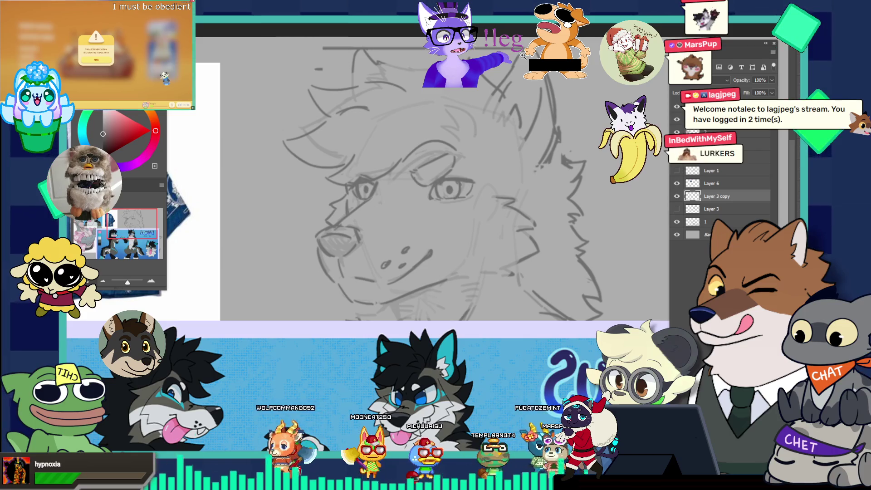
scroll(481, 46, "up", 1)
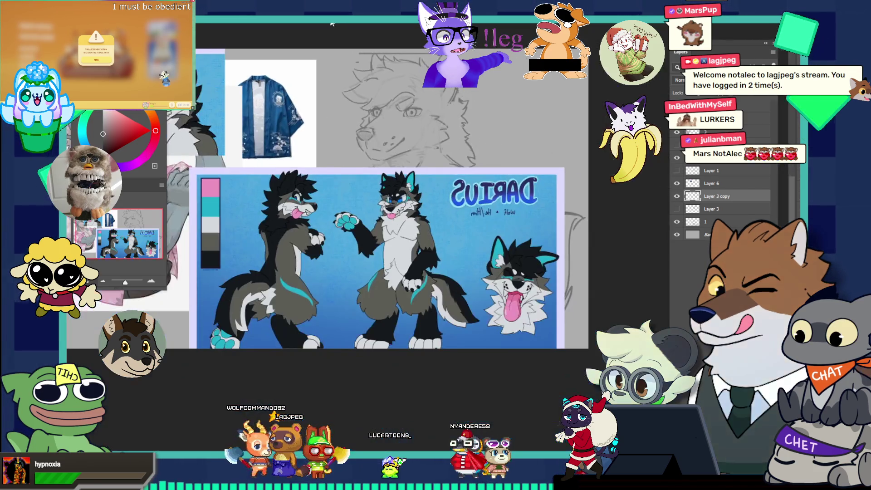
left_click(405, 93)
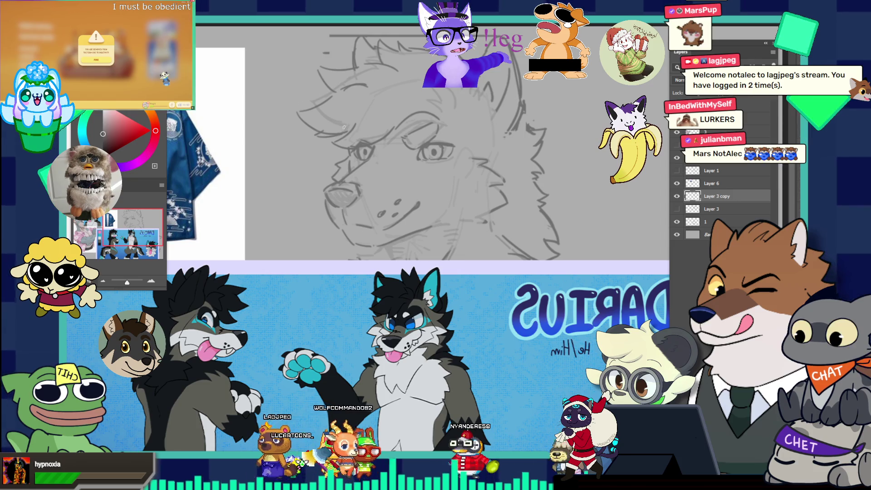
scroll(415, 77, "down", 2)
scroll(415, 77, "up", 2)
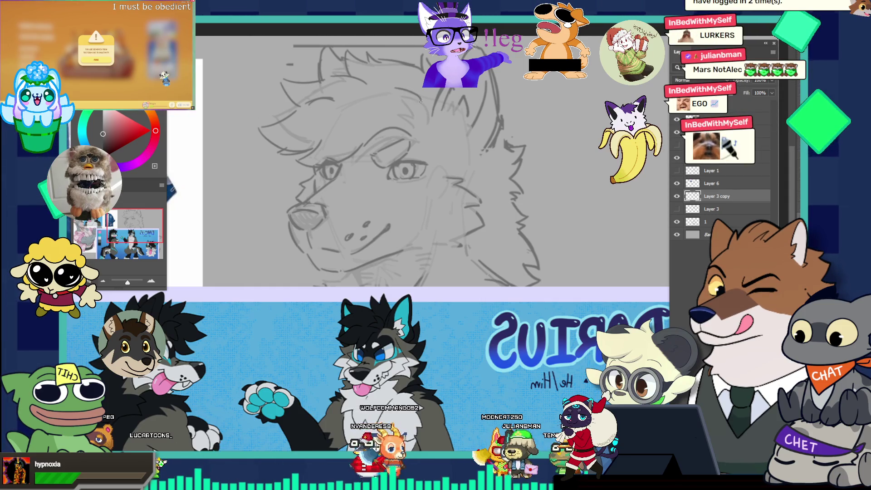
key("b")
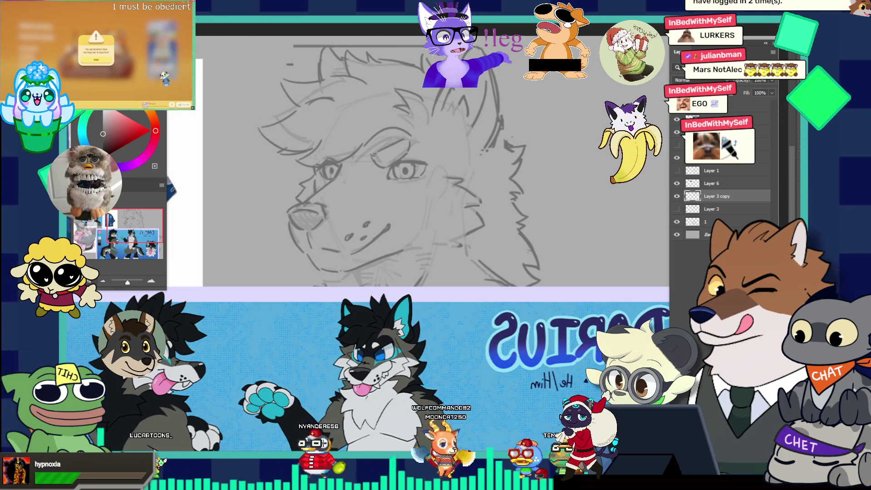
left_click_drag(420, 100, 374, 67)
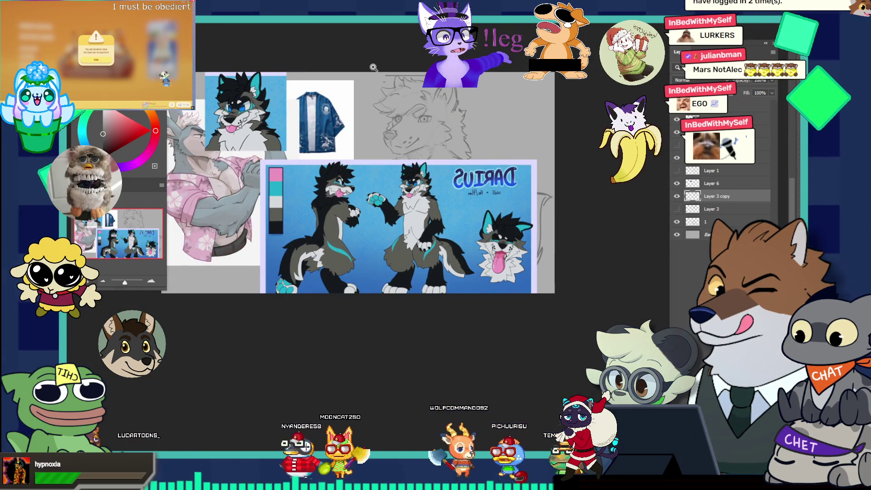
Drag the Darius reference sheet up and left with the Move tool, then zoom in on the wolf's face
left_click_drag(406, 108, 457, 134)
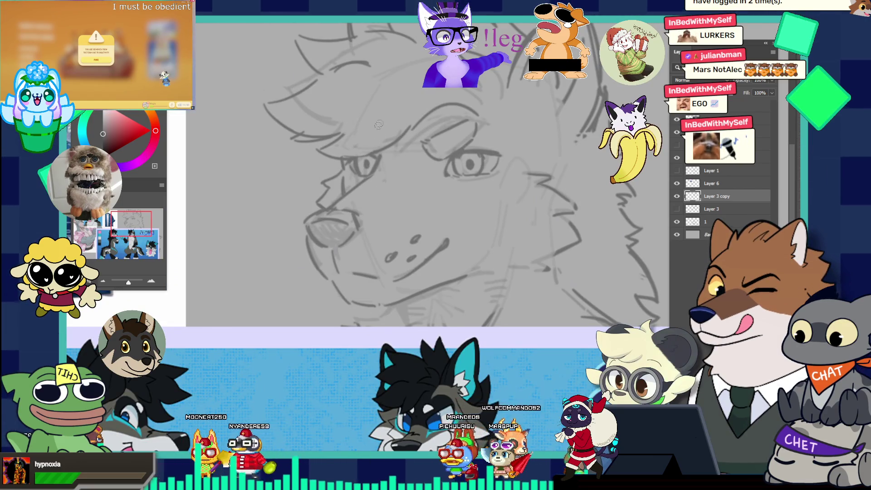
left_click_drag(360, 147, 330, 70)
left_click(410, 97)
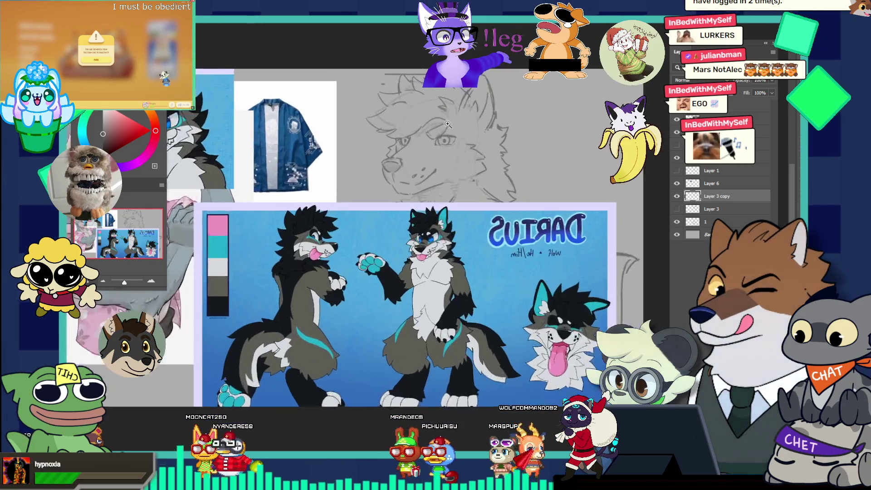
left_click(409, 98)
left_click(406, 98)
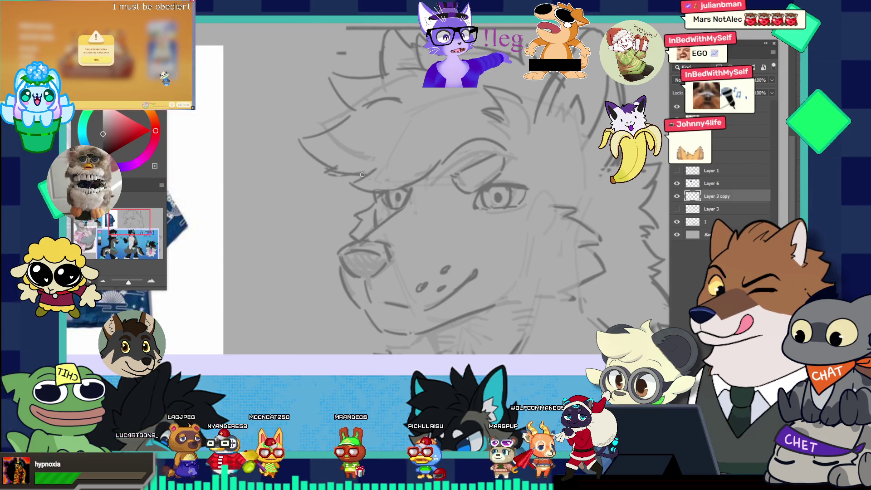
key("v")
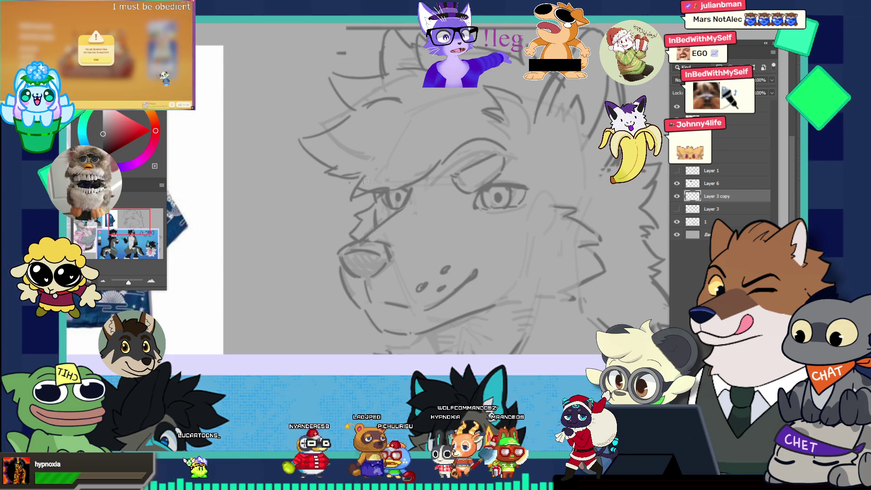
scroll(433, 130, "down", 5)
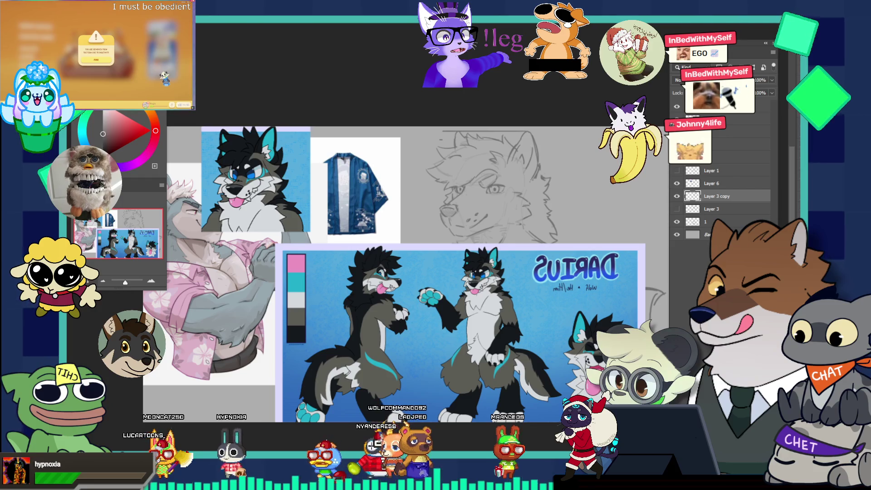
left_click_drag(372, 259, 258, 294)
key("z")
left_click(472, 252)
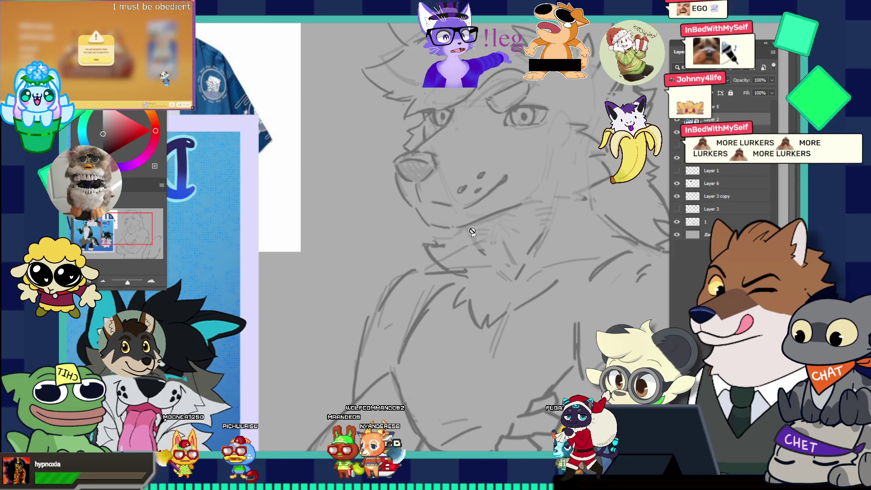
Fit the whole wolf sketch in view beside the Darius reference sheet with Ctrl+0
scroll(473, 228, "up", 2)
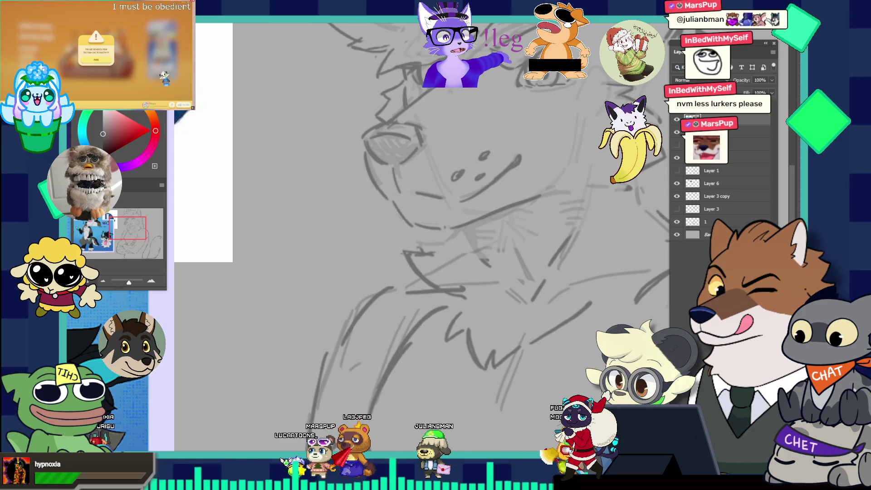
key("ctrl+0")
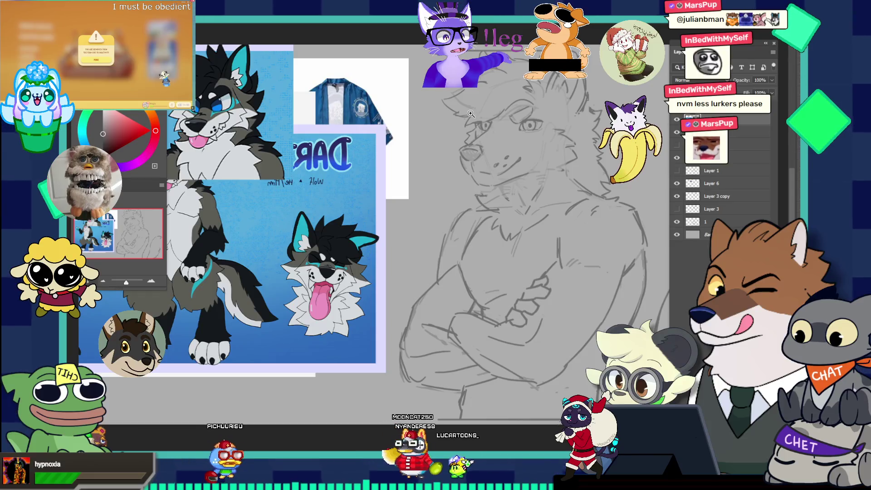
On Layer 3 copy, define the lower-left corner of the wolf's right eye
left_click_drag(470, 114, 545, 147)
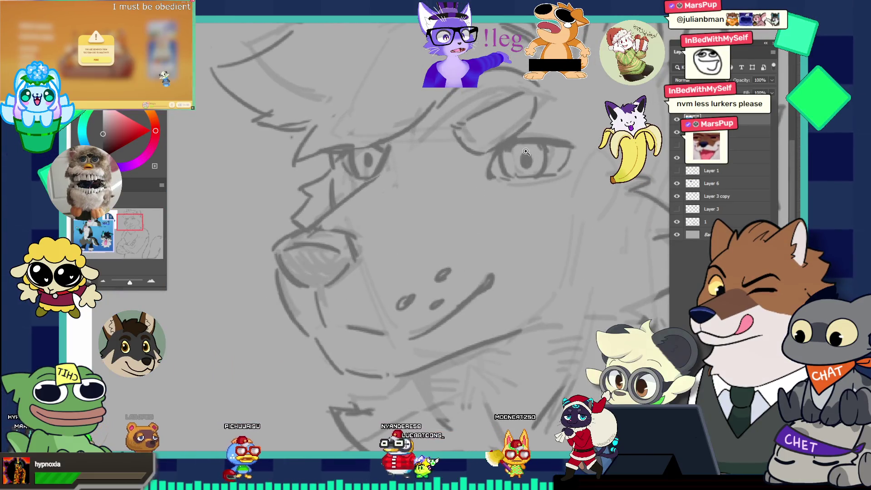
left_click(697, 194)
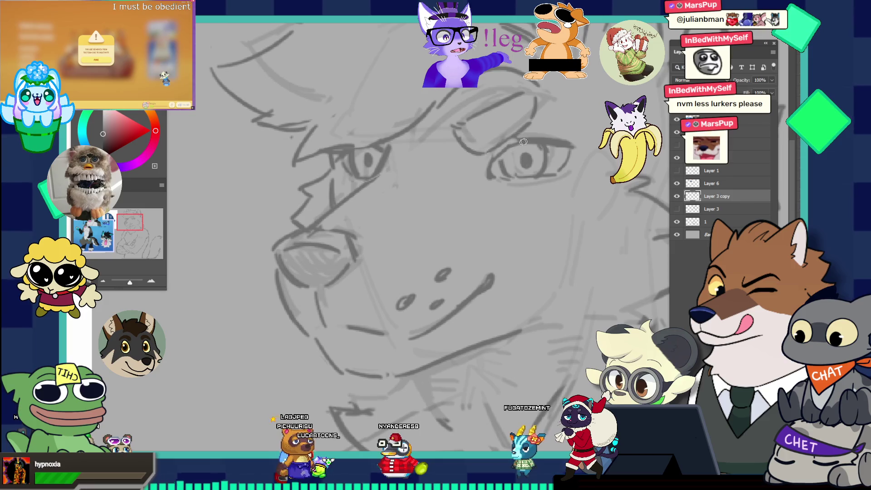
left_click_drag(495, 160, 506, 177)
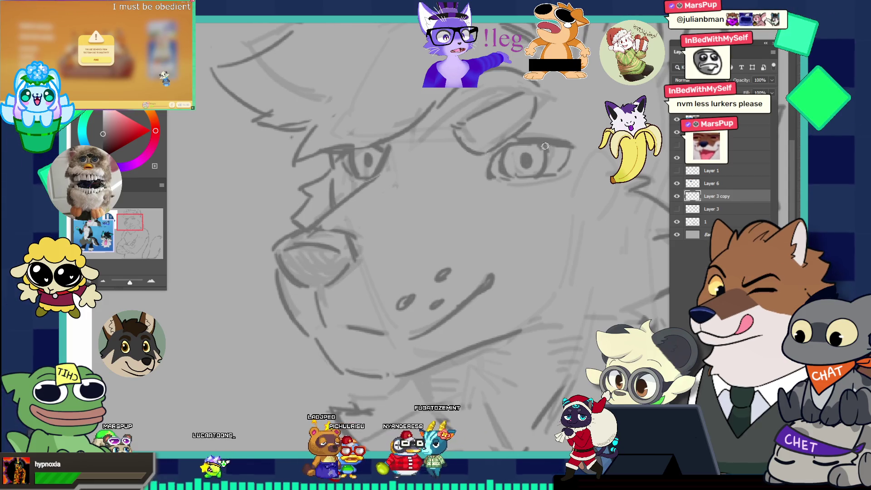
scroll(545, 146, "down", 3)
scroll(587, 228, "down", 2)
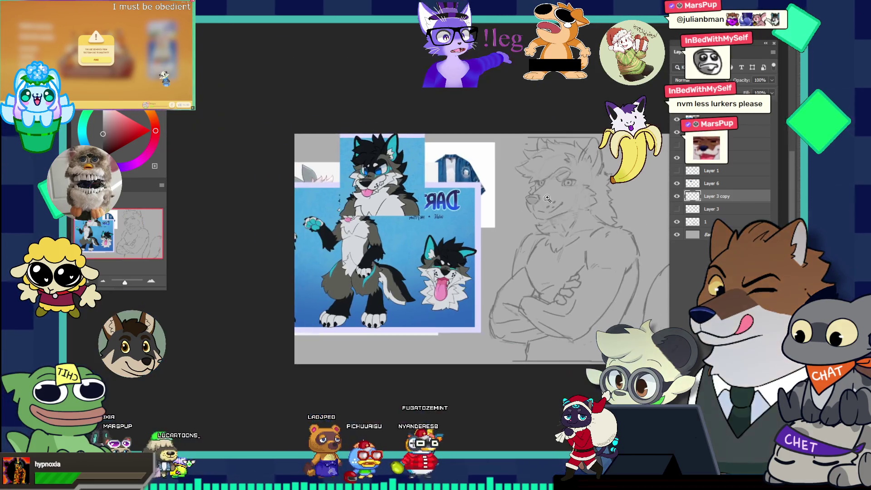
scroll(599, 194, "up", 3)
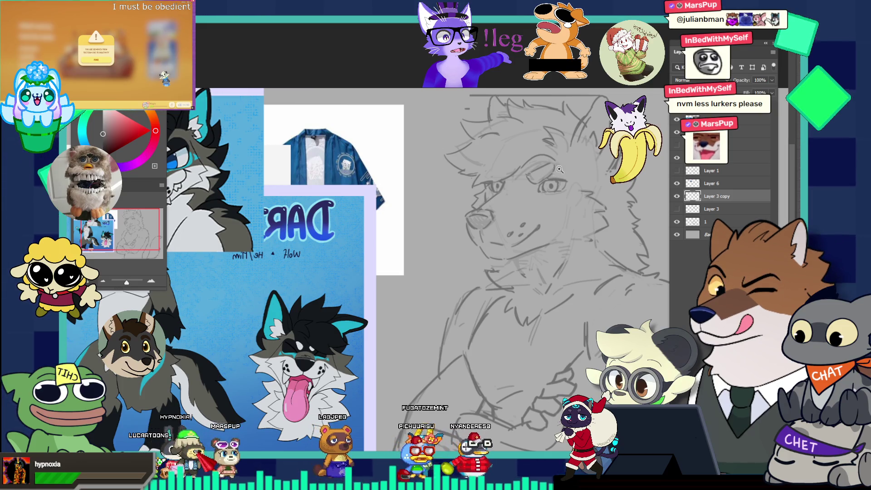
scroll(553, 171, "up", 4)
scroll(415, 198, "down", 2)
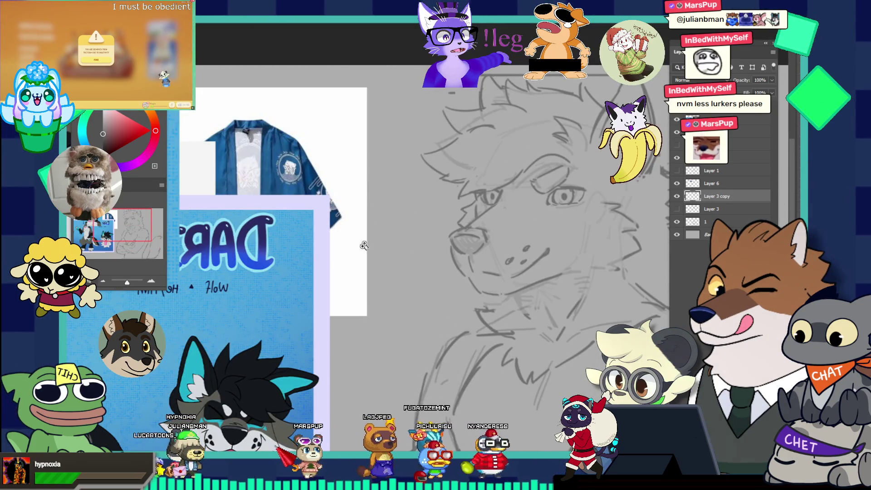
scroll(364, 245, "down", 3)
scroll(319, 235, "up", 5)
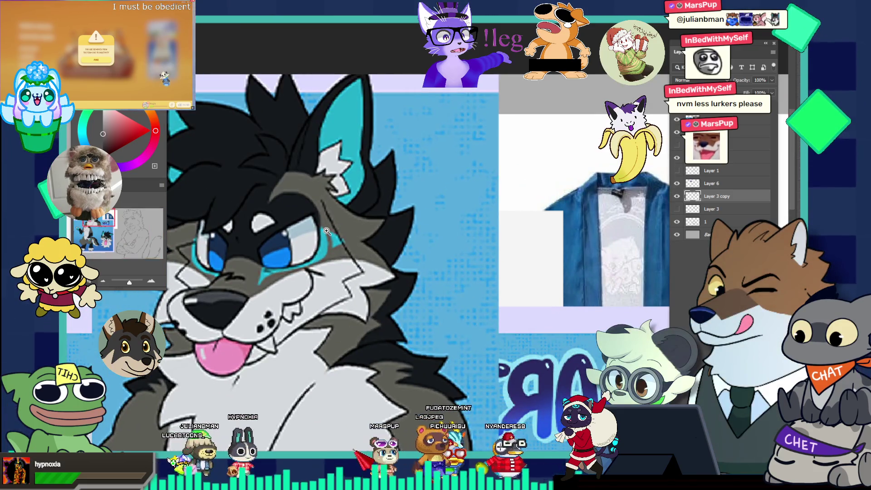
scroll(241, 210, "down", 4)
scroll(517, 268, "up", 2)
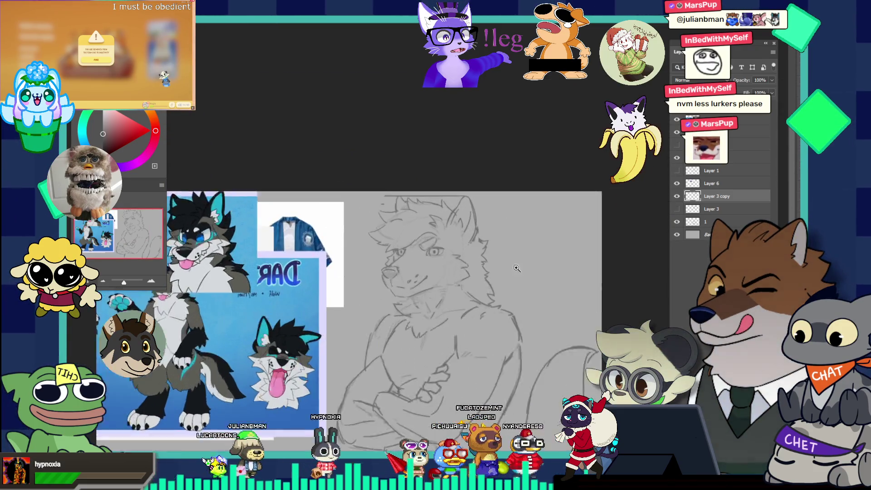
scroll(516, 268, "up", 3)
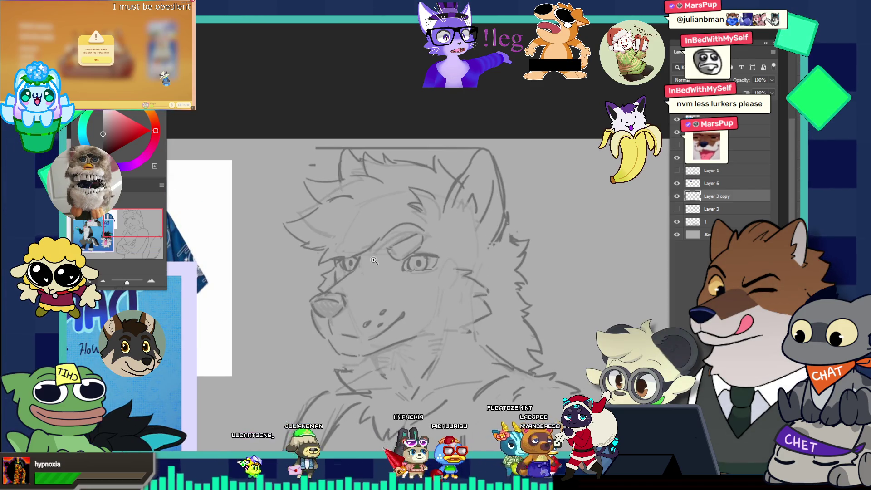
scroll(374, 260, "up", 2)
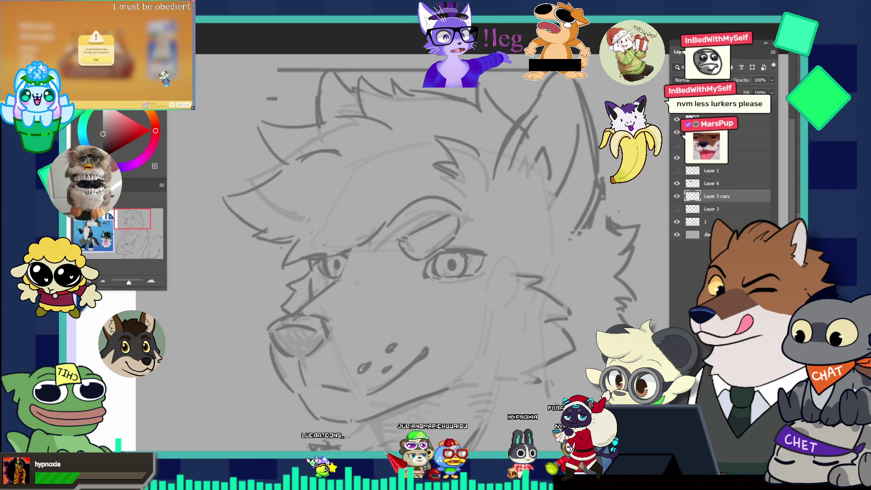
scroll(386, 257, "down", 5)
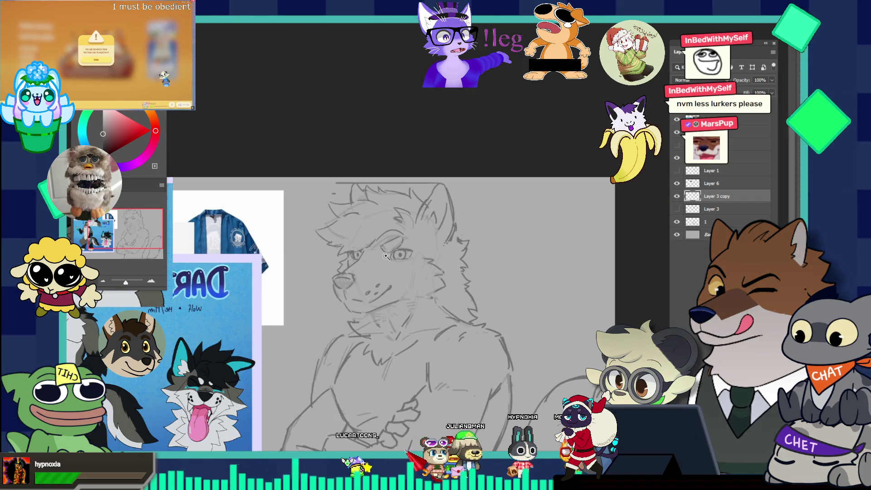
scroll(351, 240, "down", 1)
Zoom in closely on the wolf's face with the brush to keep shaping the right eye
left_click_drag(355, 247, 402, 275)
key("b")
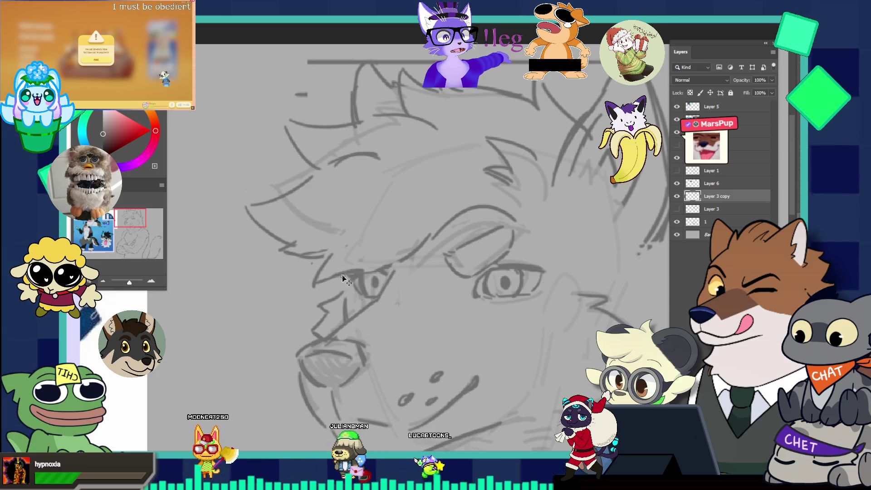
scroll(367, 258, "down", 5)
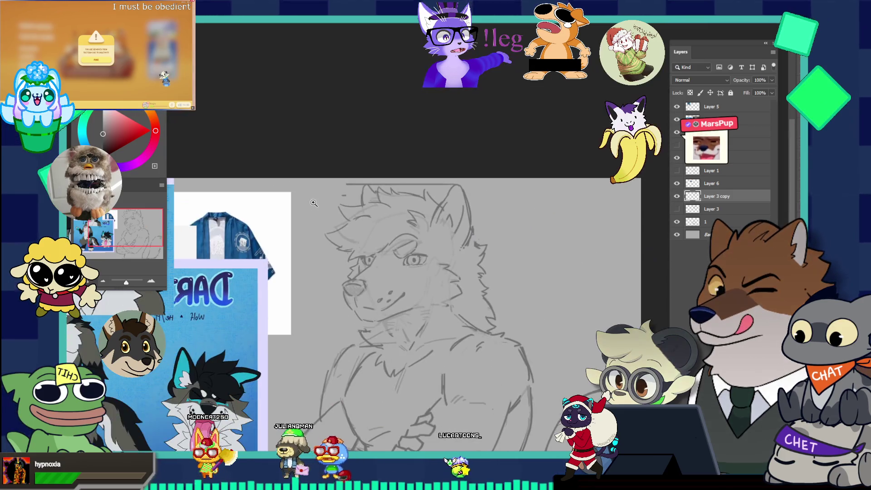
left_click(448, 305)
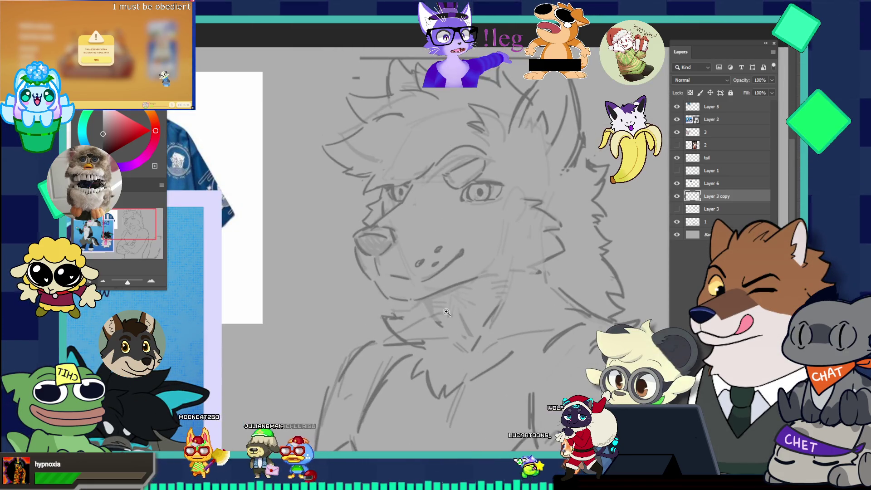
left_click(447, 313)
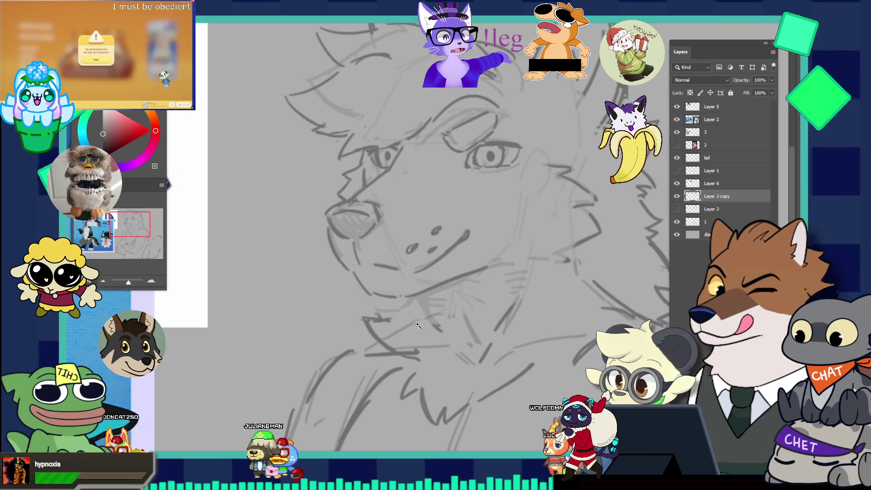
left_click(406, 292)
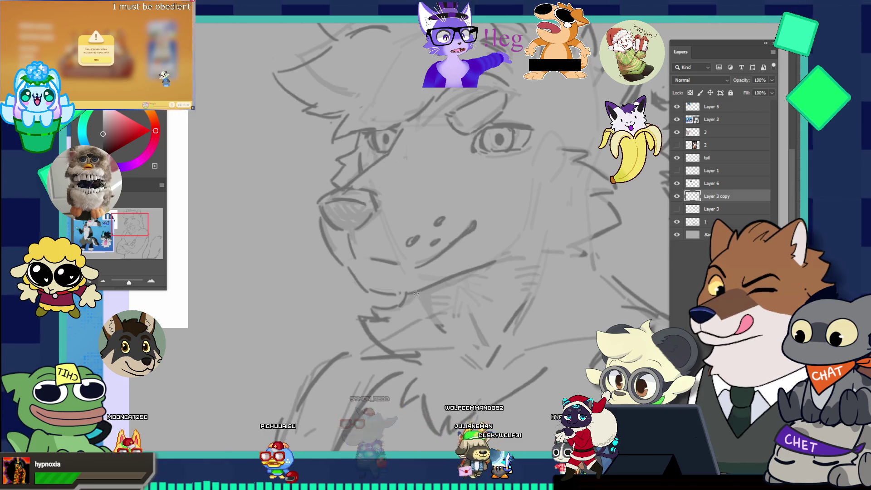
scroll(482, 267, "down", 1)
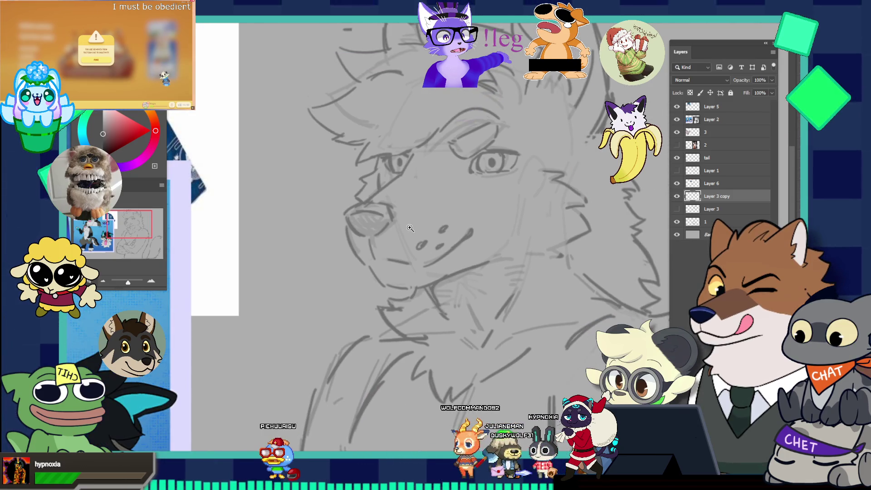
scroll(494, 268, "down", 1)
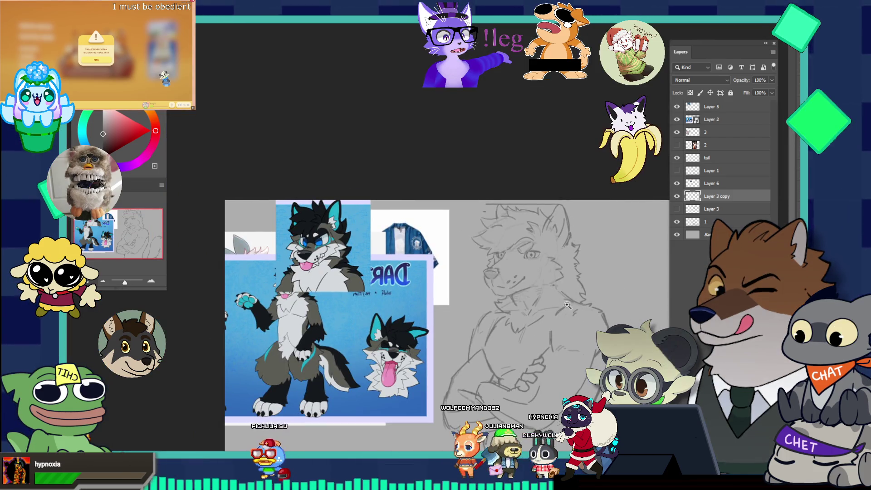
scroll(584, 299, "down", 1)
scroll(590, 299, "up", 3)
scroll(599, 299, "up", 2)
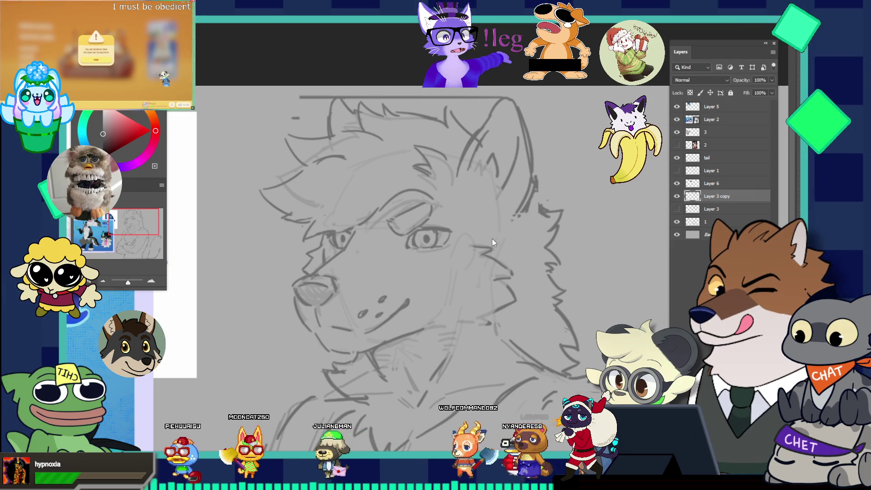
scroll(491, 238, "up", 2)
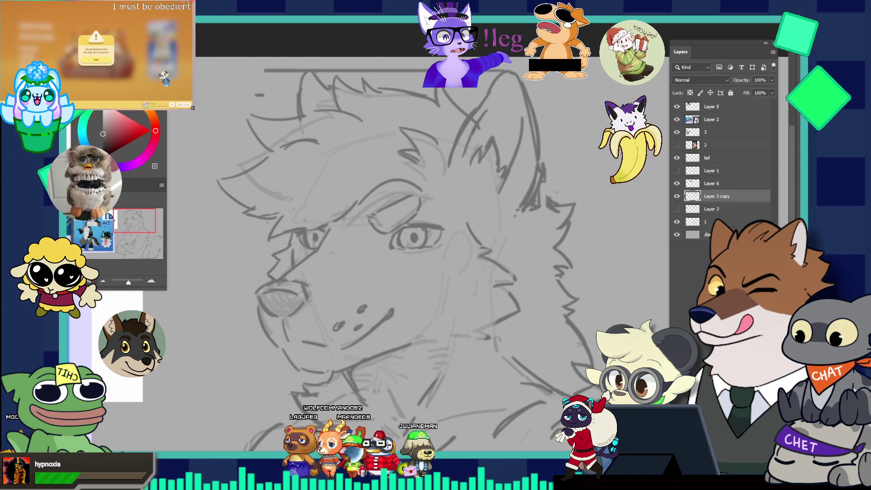
Compare the sketch against the colored reference, then zoom back in on the right eye
left_click_drag(555, 168, 490, 127)
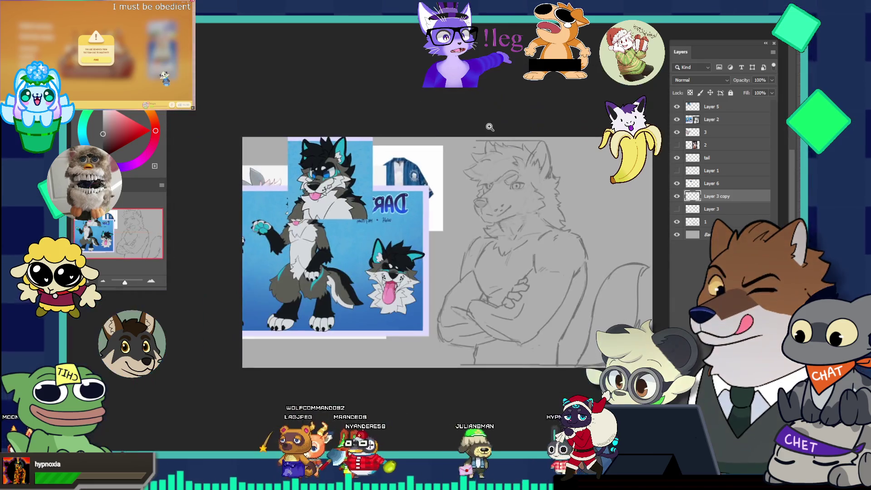
mouse_move(504, 209)
left_mouse_down()
mouse_move(521, 213)
mouse_move(518, 270)
left_mouse_up()
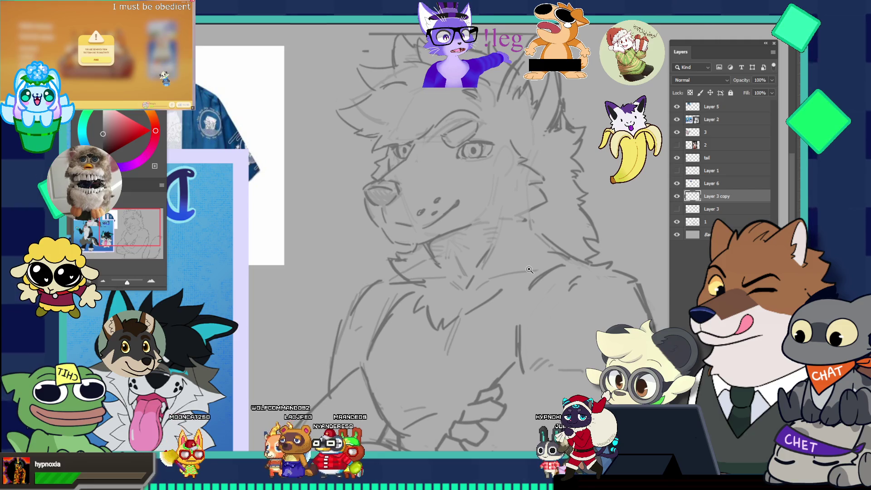
left_click(512, 274, "alt")
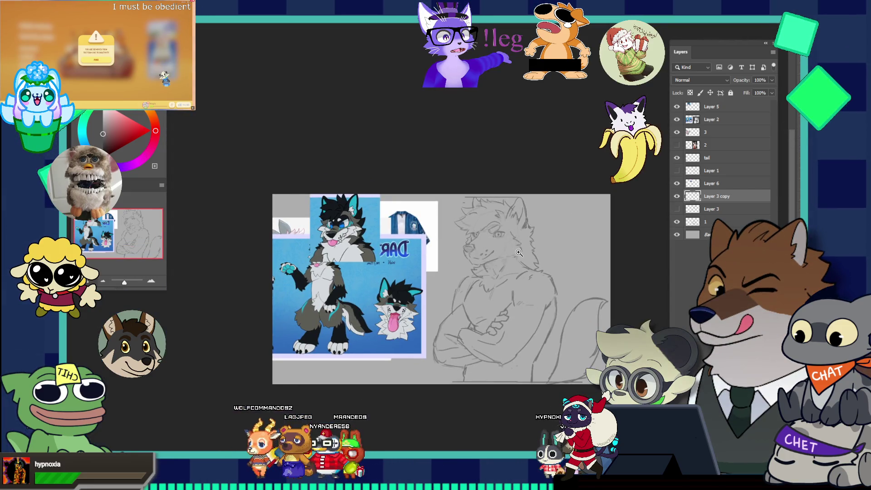
left_click(513, 254)
left_click(512, 242)
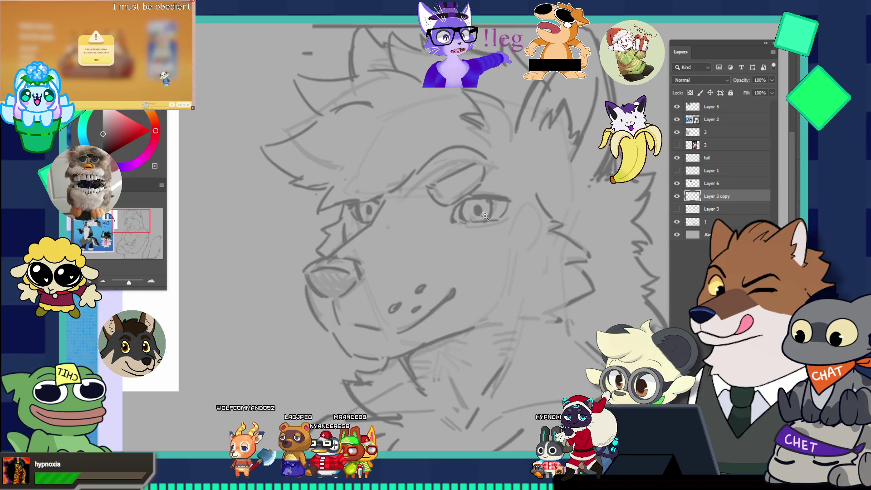
left_click(473, 214)
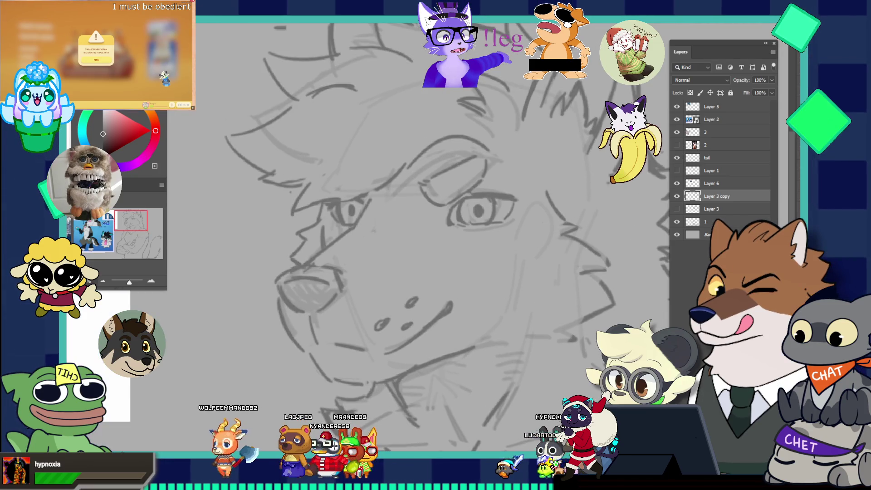
Lasso the left eye and nudge it slightly down
mouse_move(339, 199)
left_mouse_down()
mouse_move(329, 224)
mouse_move(347, 231)
left_mouse_up()
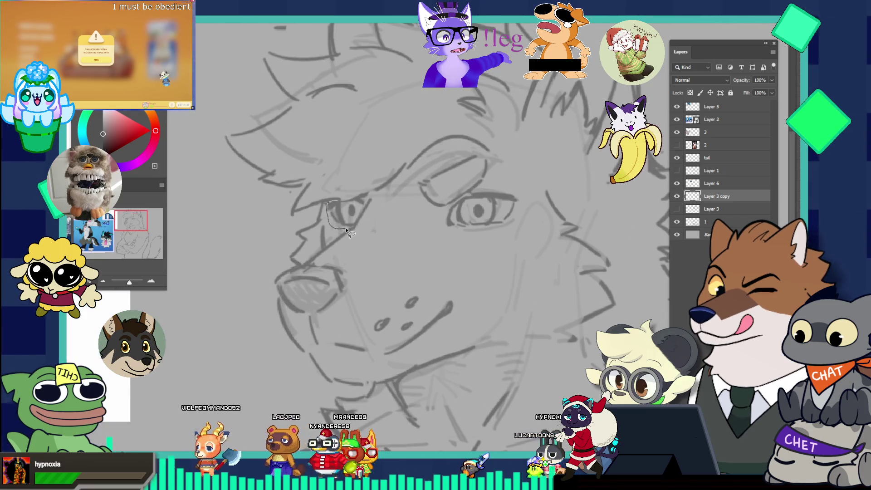
left_click_drag(373, 202, 373, 188)
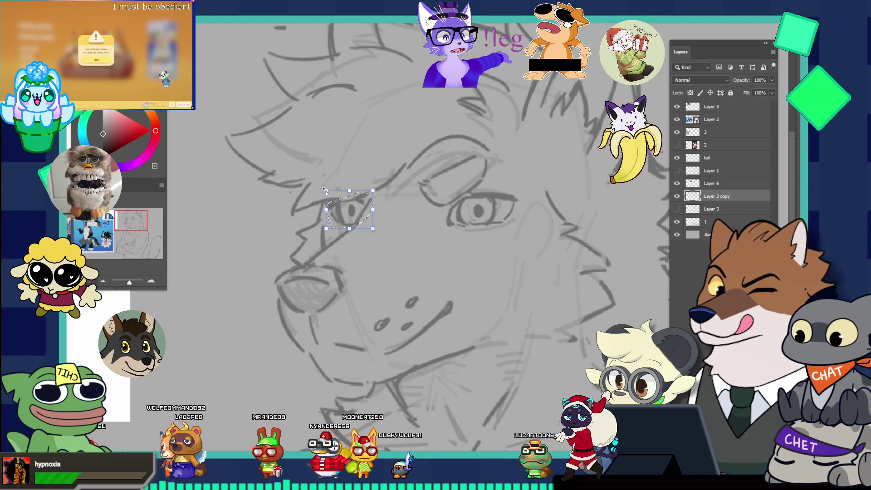
left_click_drag(352, 226, 351, 230)
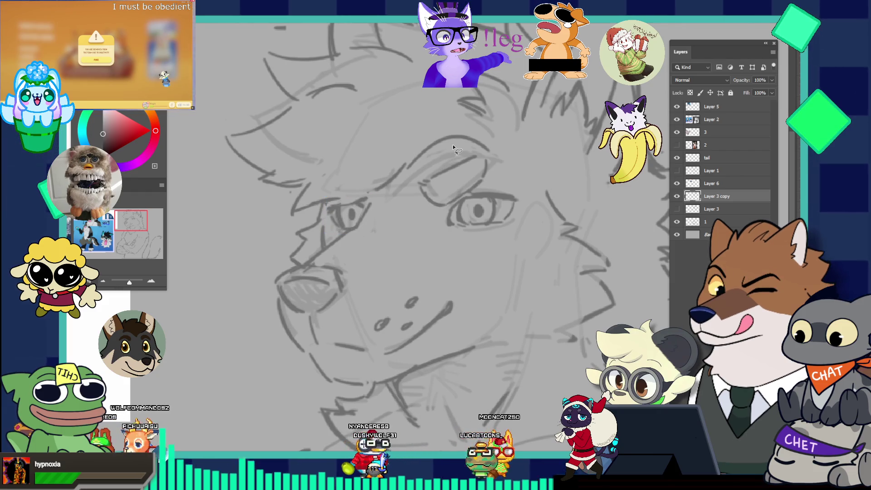
key("b")
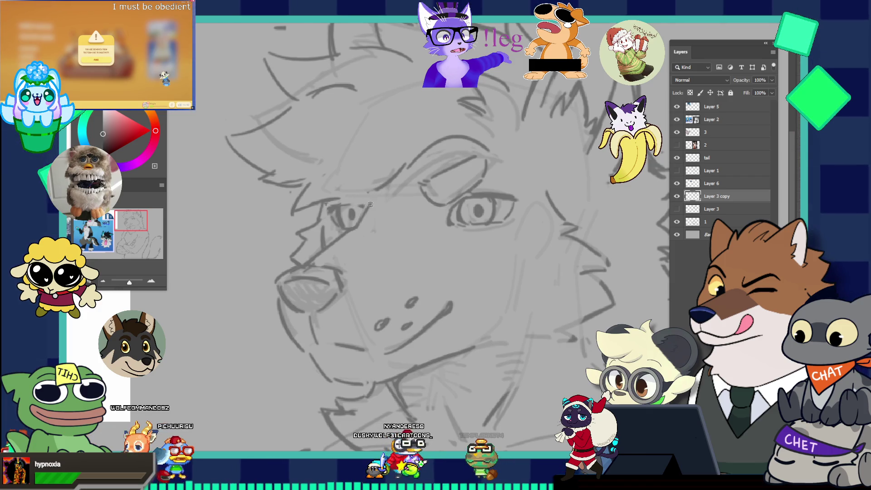
key("v")
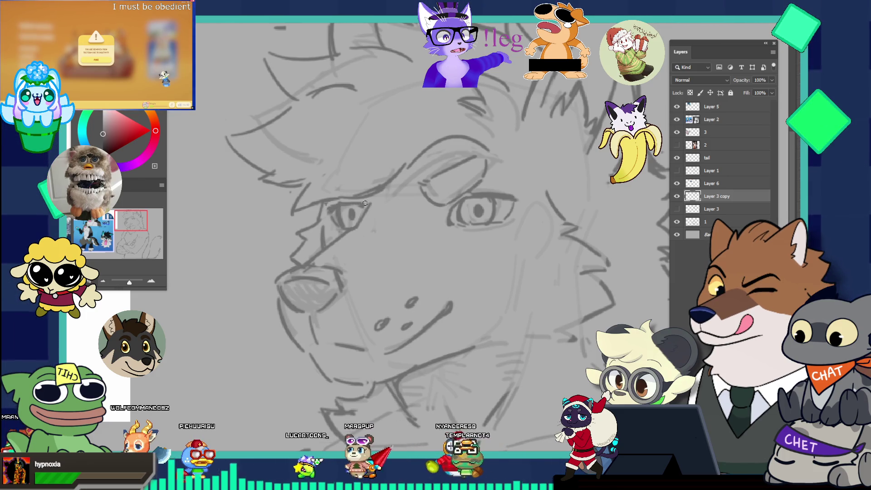
Lasso the eye and brow, reshape them with Free Transform, commit and deselect
key("ctrl+0")
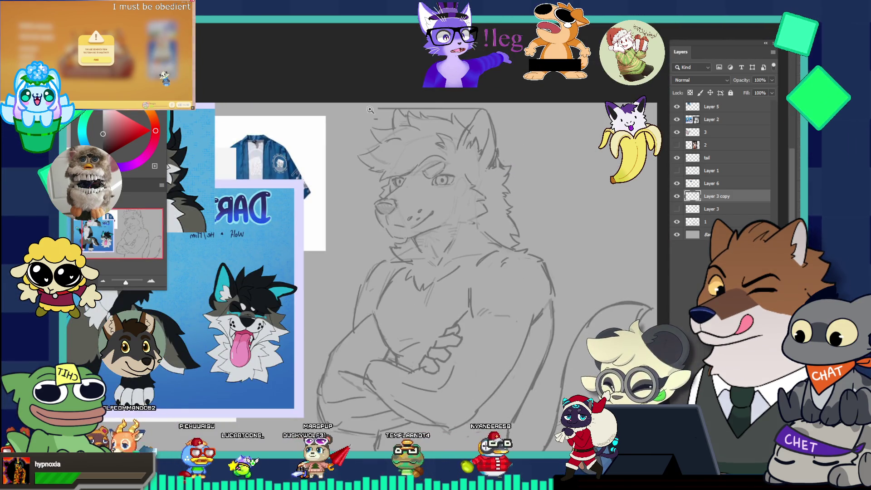
left_click(482, 143, "alt")
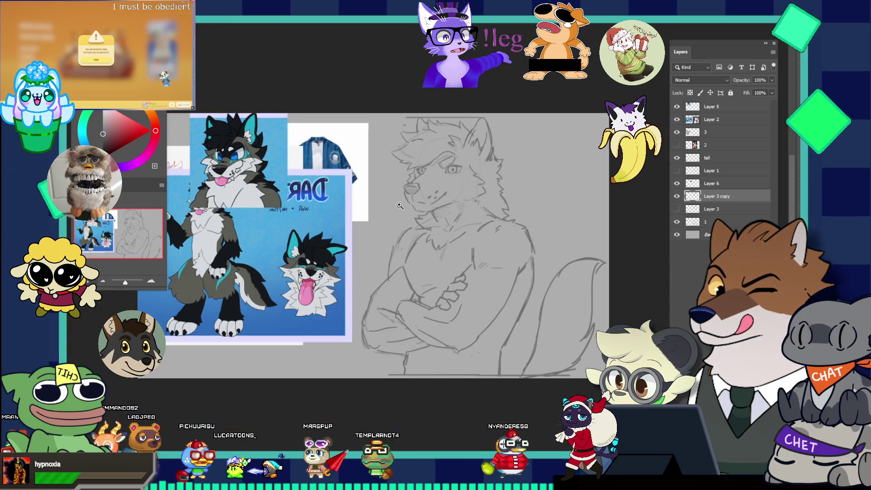
left_click_drag(469, 188, 417, 157)
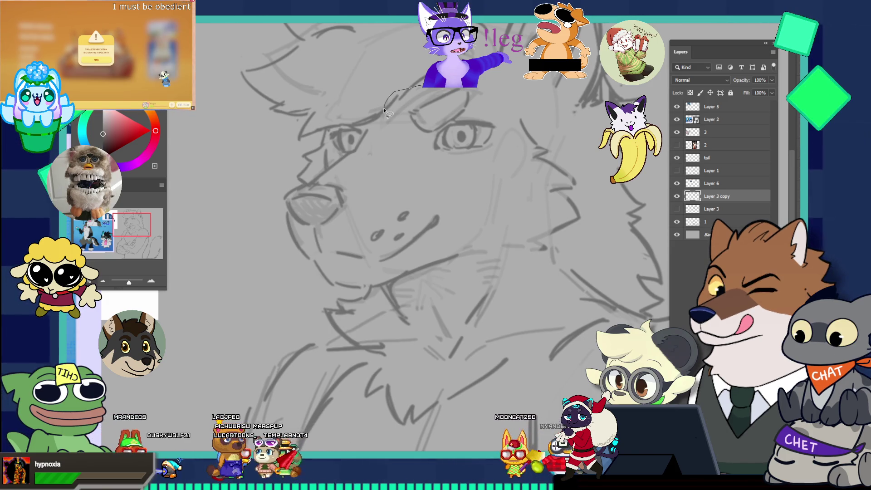
left_click_drag(447, 93, 435, 151)
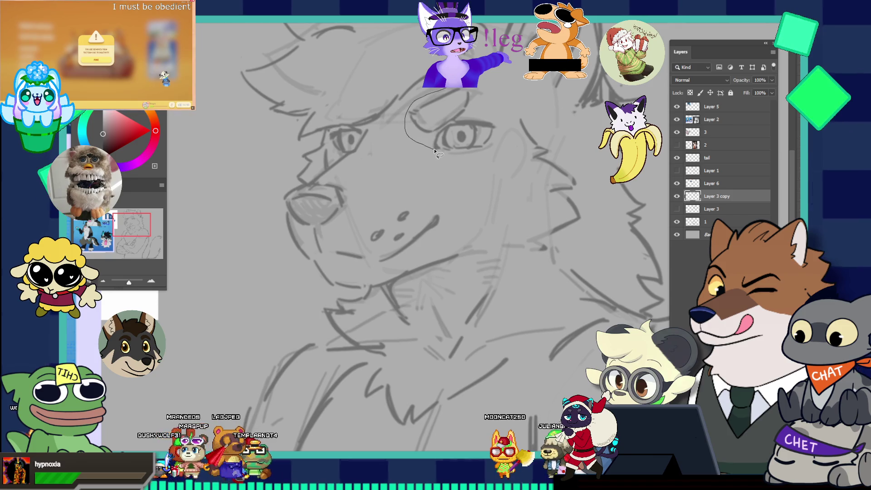
left_click_drag(489, 166, 511, 126)
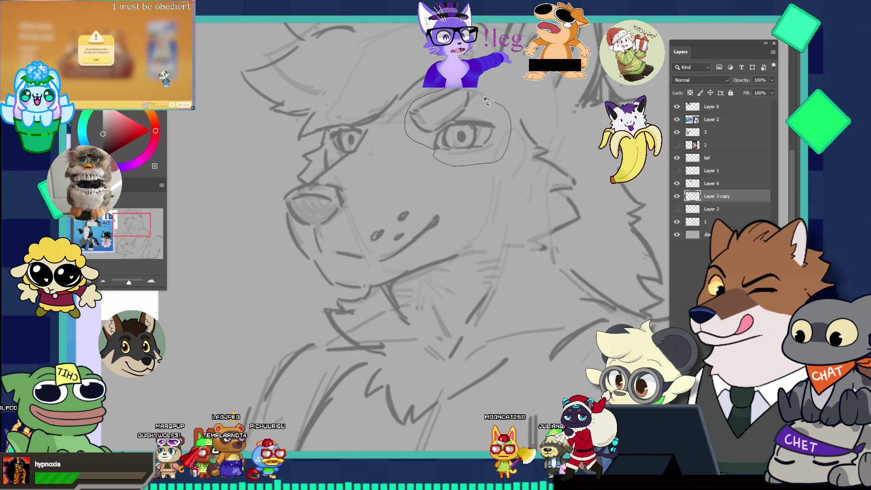
left_click_drag(439, 91, 441, 90)
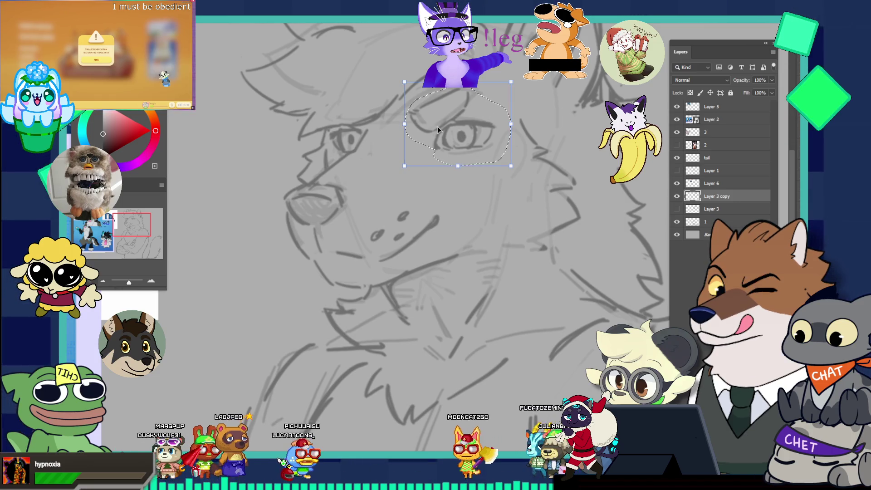
key("ctrl+t")
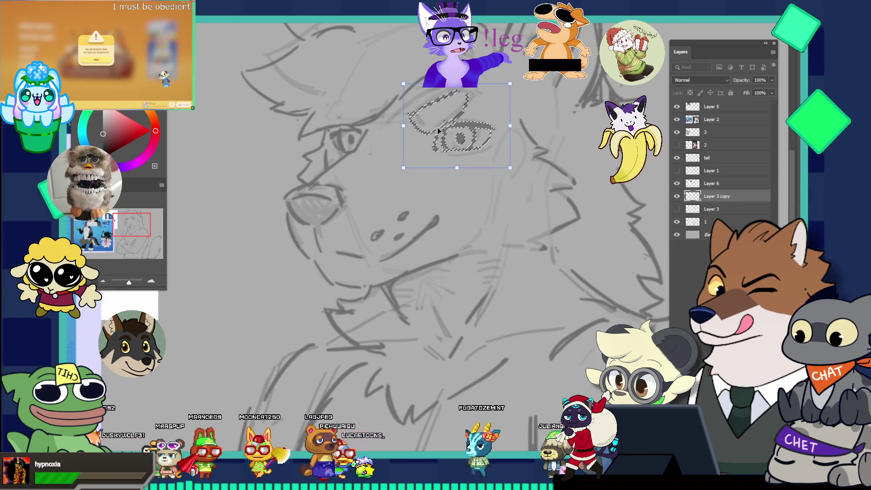
key("Return")
key("ctrl+d")
scroll(374, 173, "down", 5)
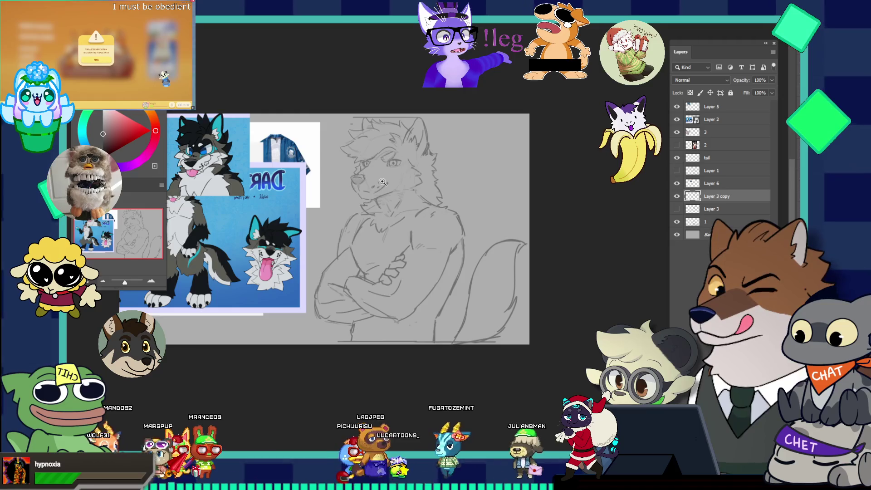
scroll(349, 202, "down", 1)
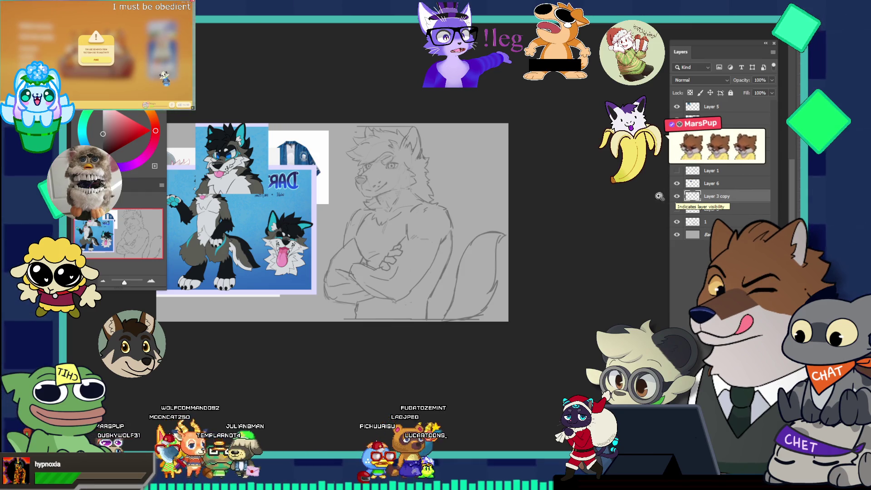
scroll(436, 212, "up", 5)
scroll(436, 212, "down", 2)
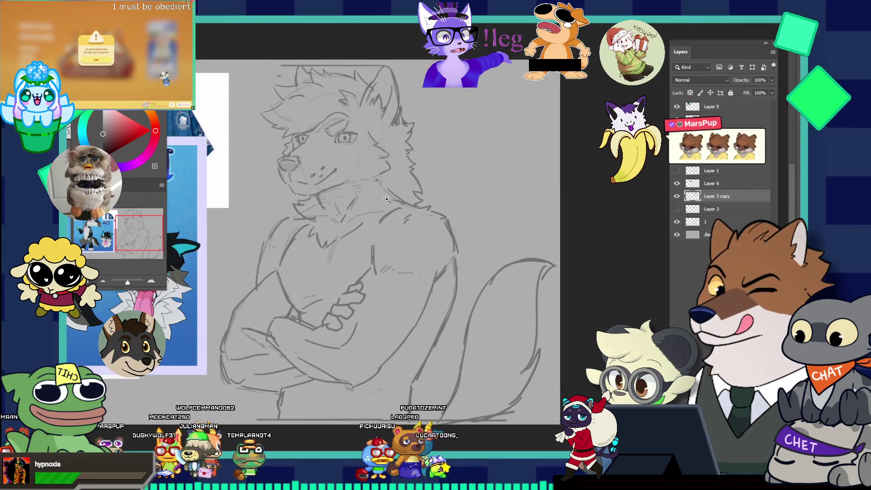
scroll(372, 198, "up", 2)
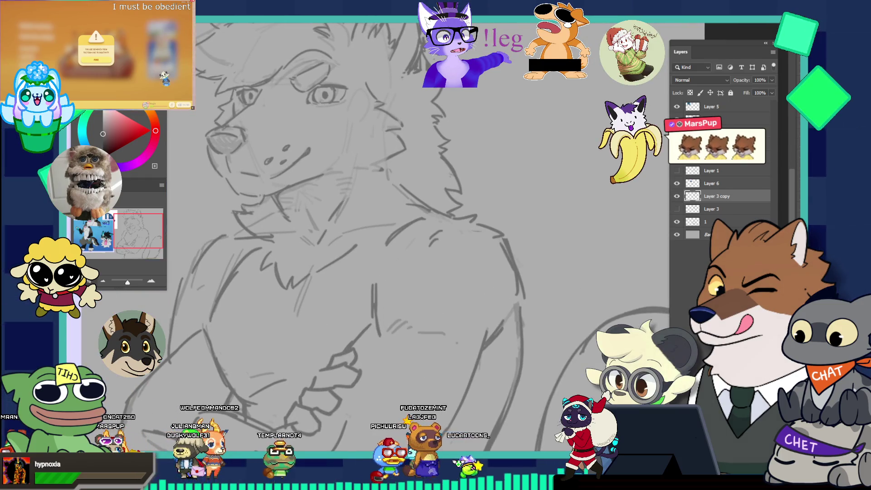
left_click(411, 195, "ctrl")
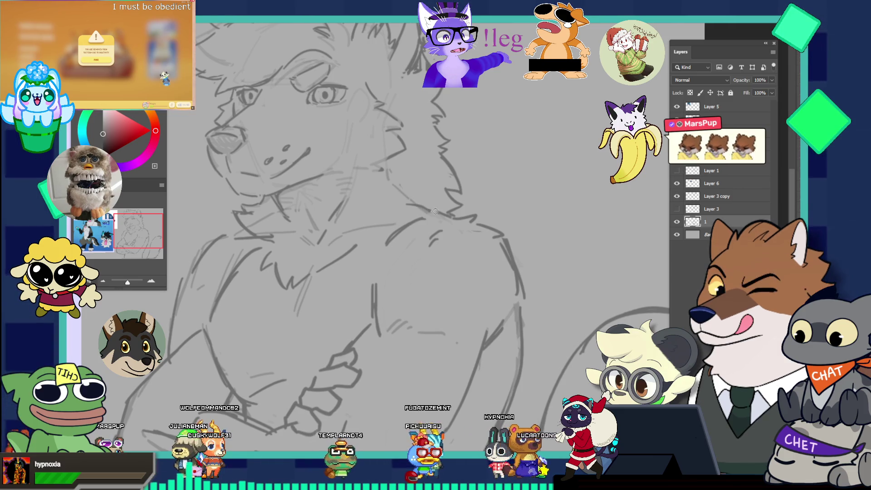
scroll(387, 157, "down", 5)
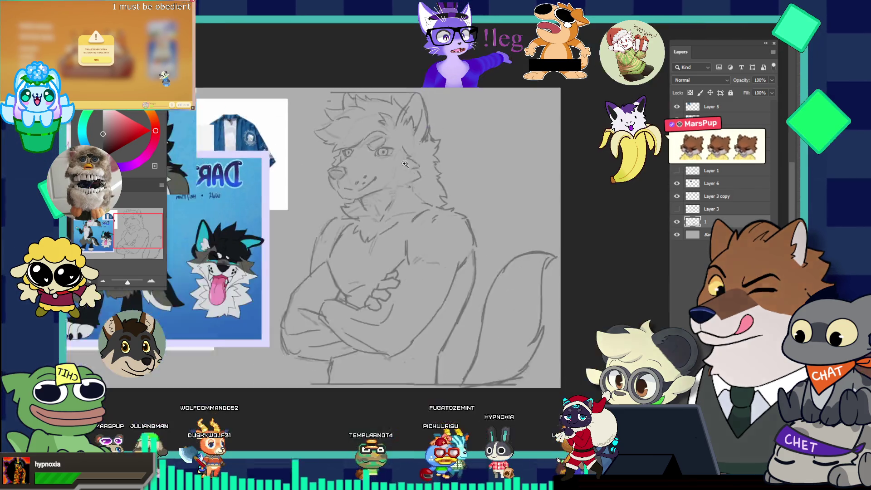
scroll(383, 207, "up", 2)
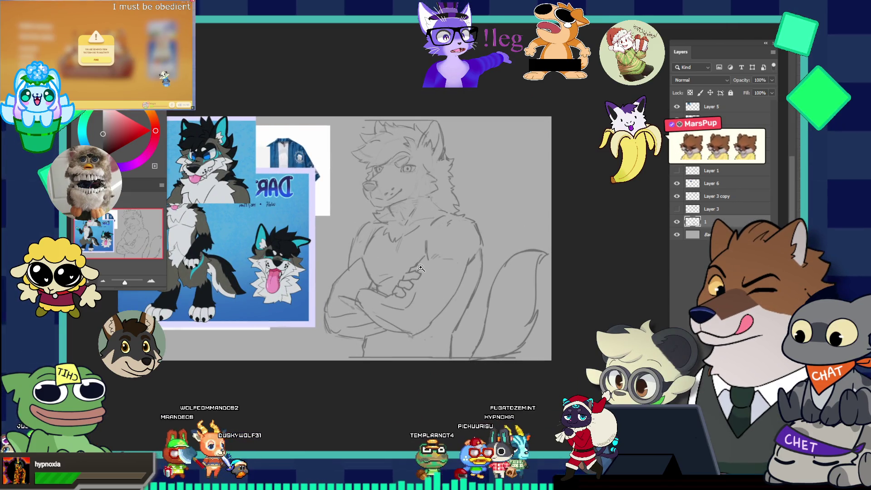
Rename the Layer 3 copy head sketch layer to 'style 1'
left_click(679, 197)
left_click(679, 197)
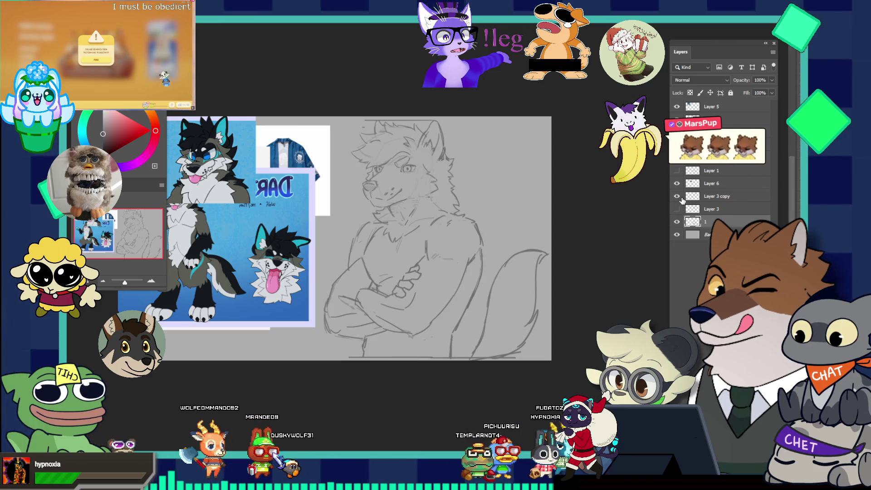
left_click(713, 197)
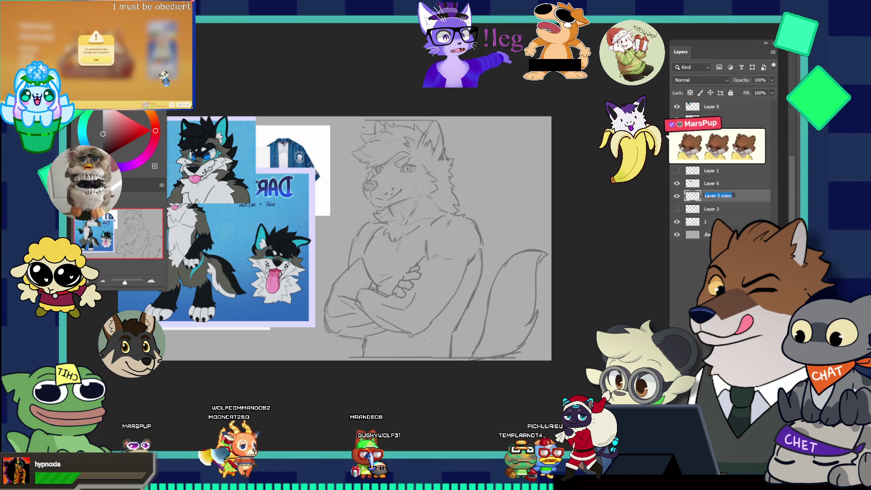
type("style 1")
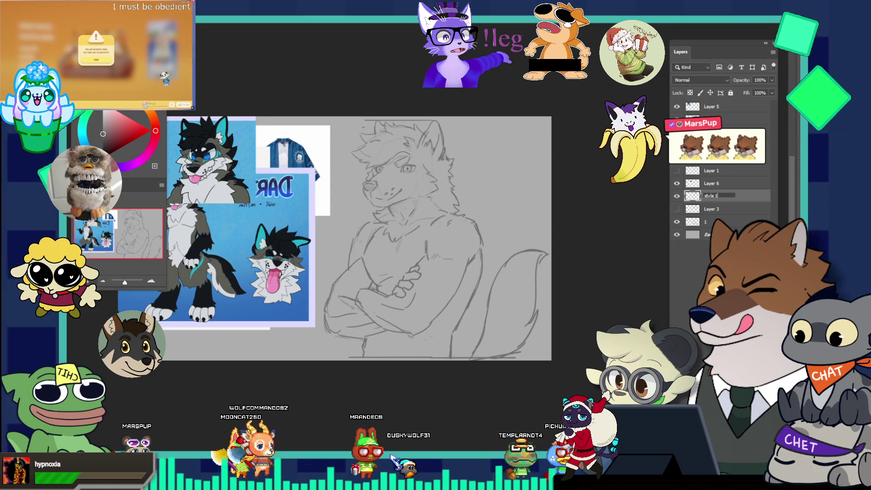
key("Return")
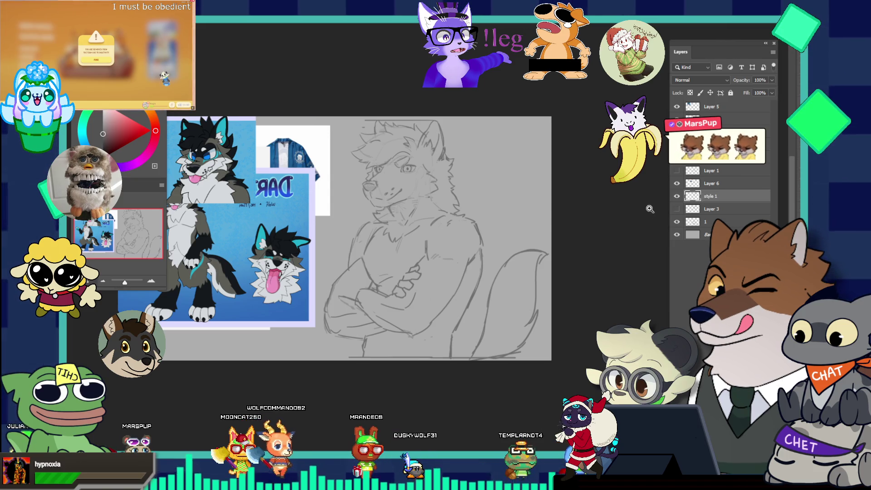
Rename Layer 3 to 'style 2', stack it above style 1 and make it active
left_click(677, 196)
left_click(676, 209)
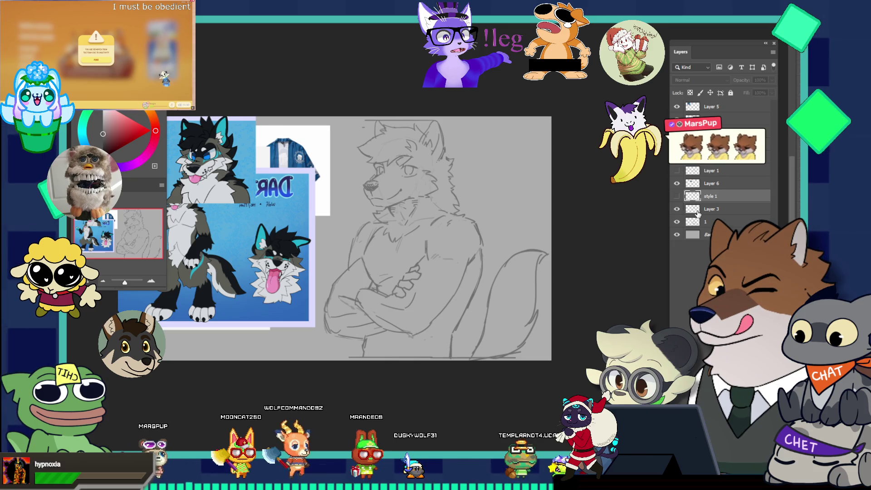
double_click(712, 210)
type("st")
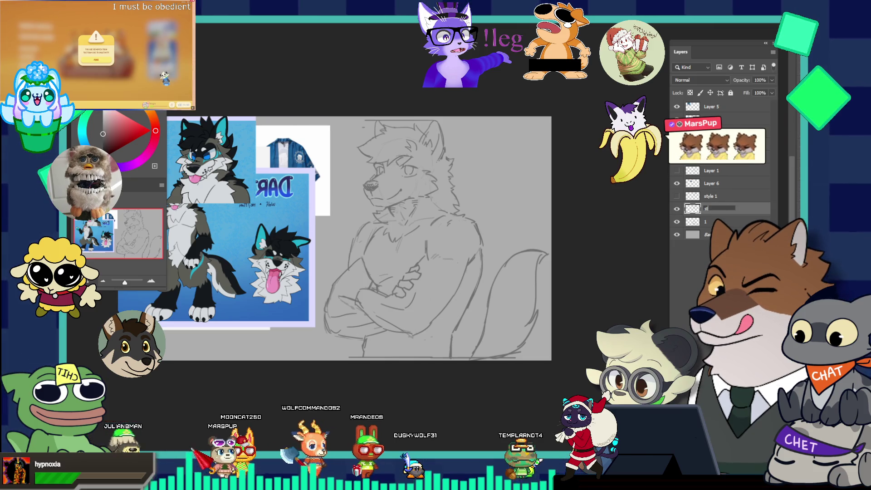
type("yle ")
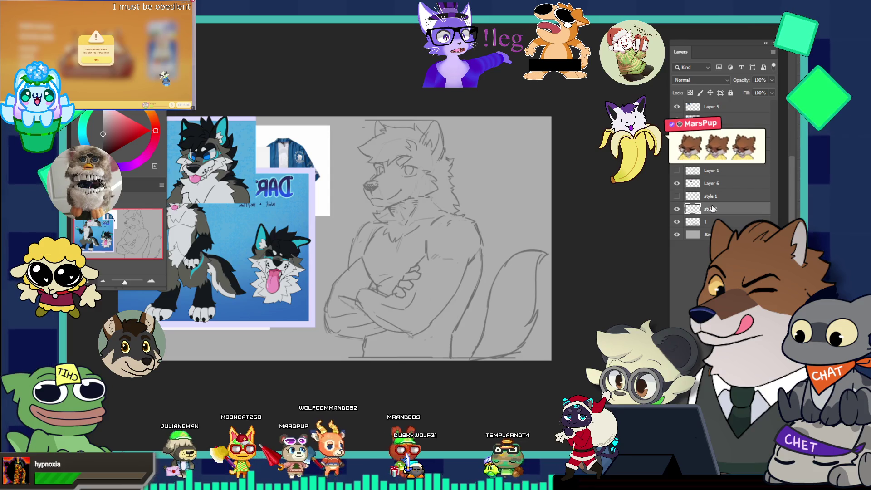
type("2")
key("Return")
left_click_drag(711, 208, 696, 203)
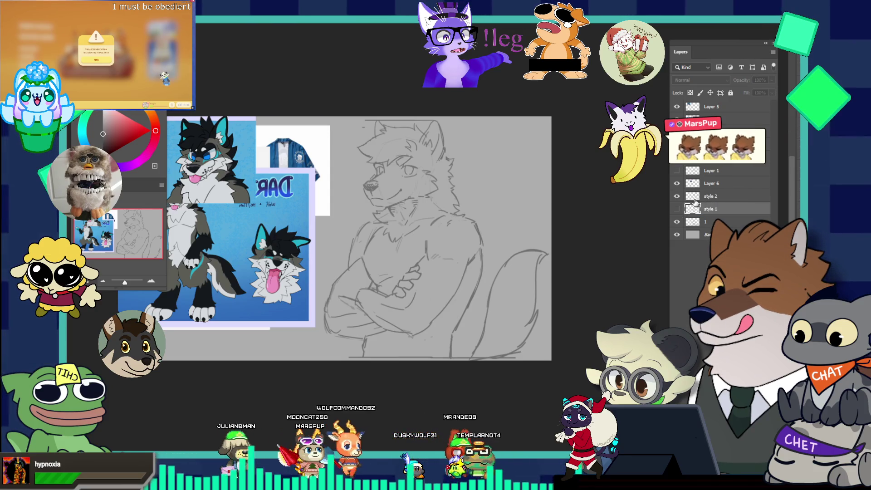
left_click(678, 196)
left_click(678, 196)
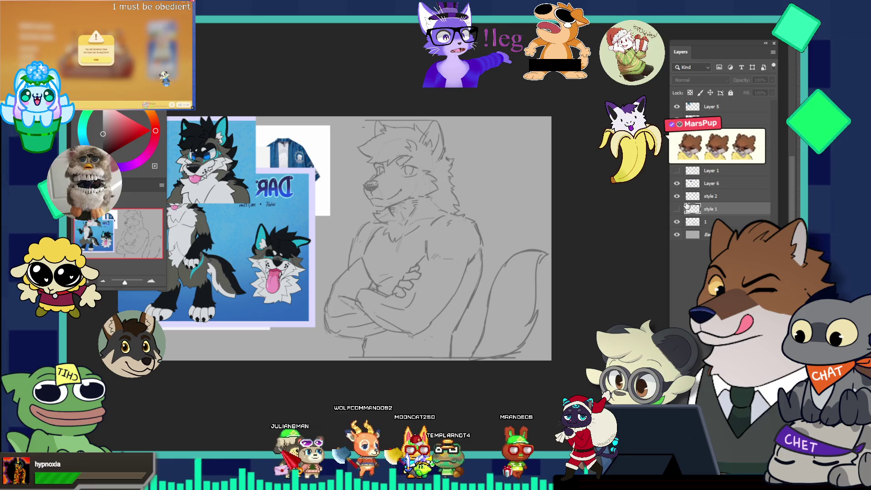
left_click(685, 201)
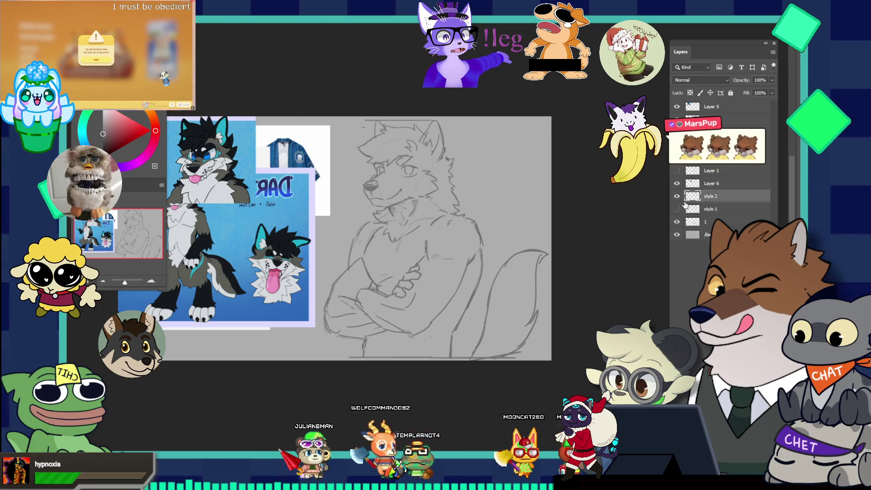
Hide style 2, show the style 1 head and zoom in on the sketch
left_click(677, 209)
left_click(677, 197)
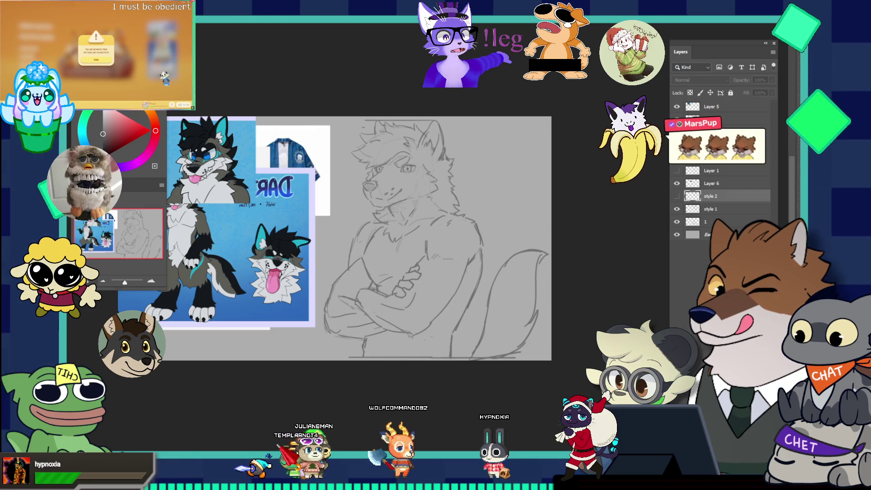
left_click(362, 209)
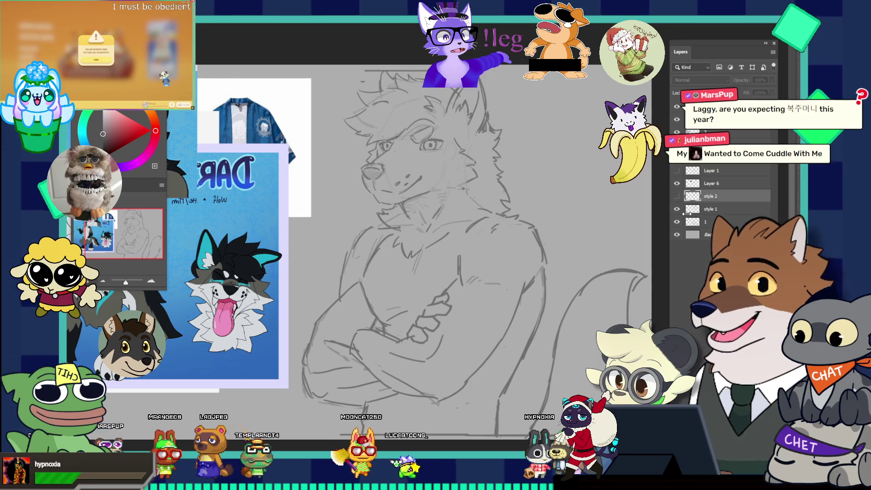
Try duplicating the style 1 layer, then undo the copy
left_click(676, 209)
left_click(677, 196)
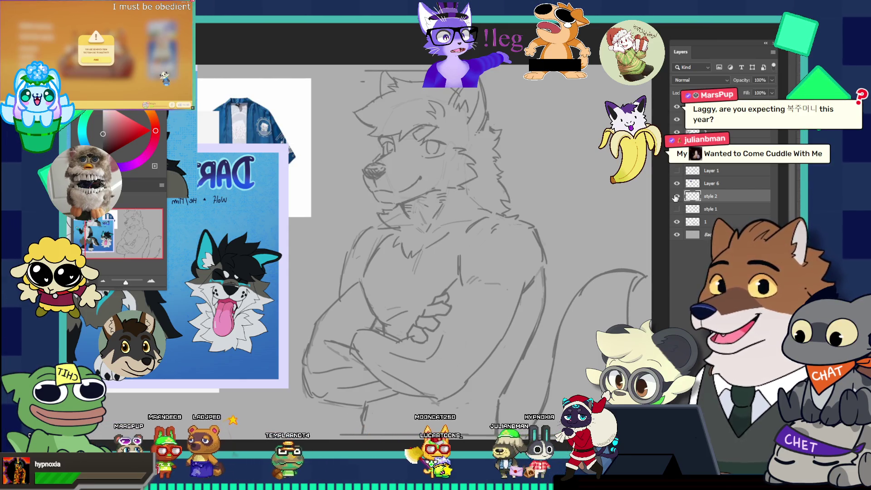
left_click(707, 210)
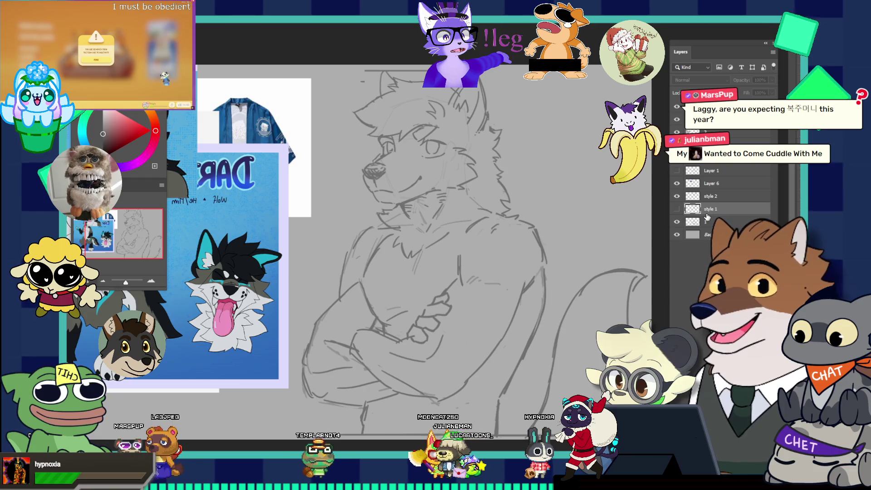
key("ctrl+j")
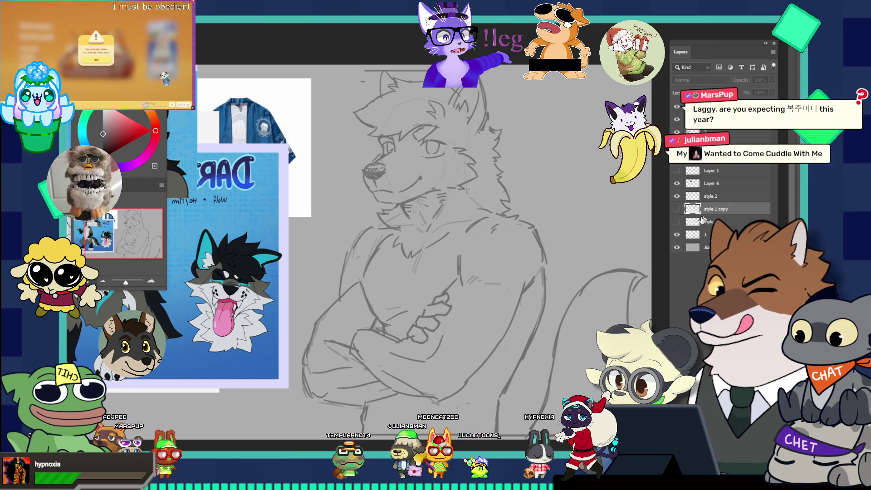
left_click(676, 196)
left_click(677, 209)
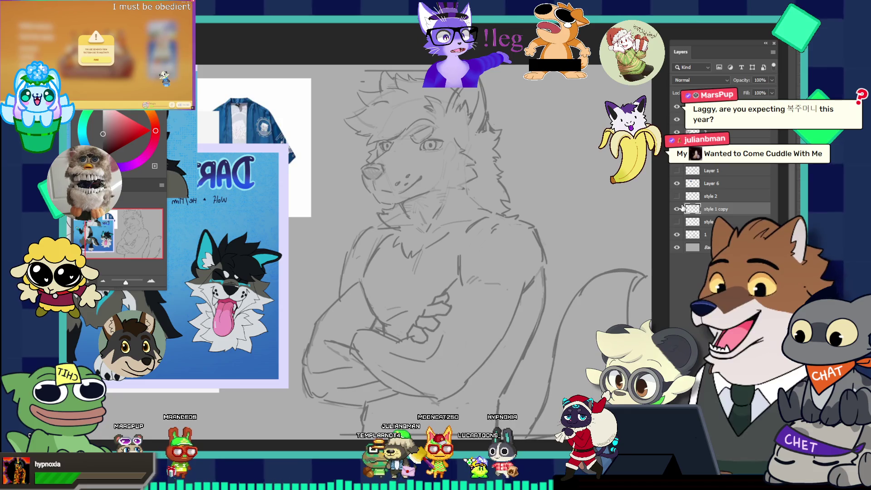
key("ctrl+z")
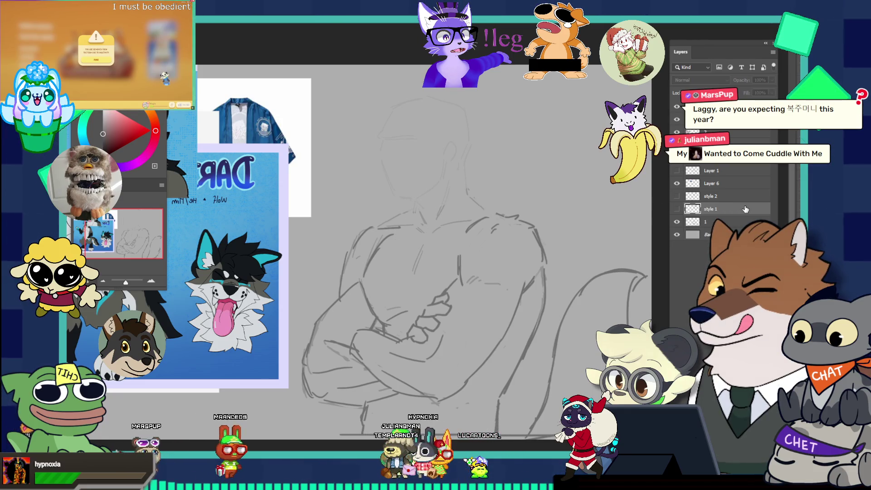
Duplicate style 2, hide the original and rename the copy 'style 3'
left_click(677, 196)
left_click(696, 196)
key("ctrl+j")
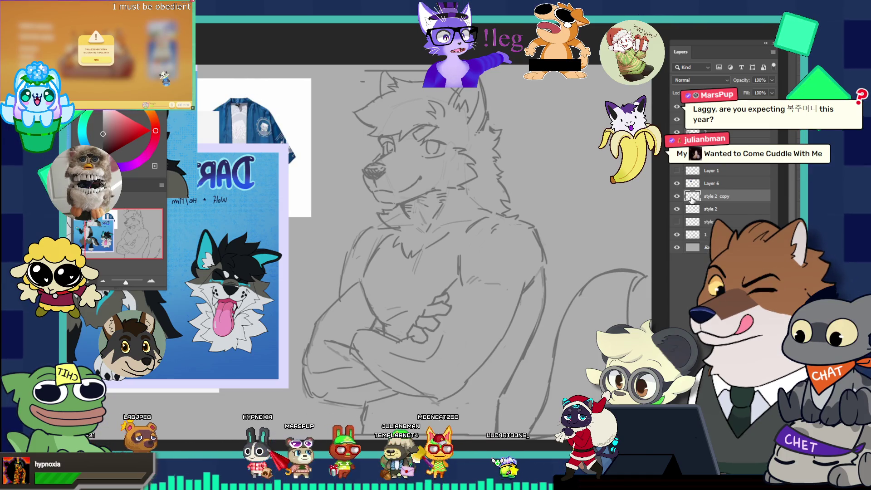
left_click(677, 208)
double_click(720, 197)
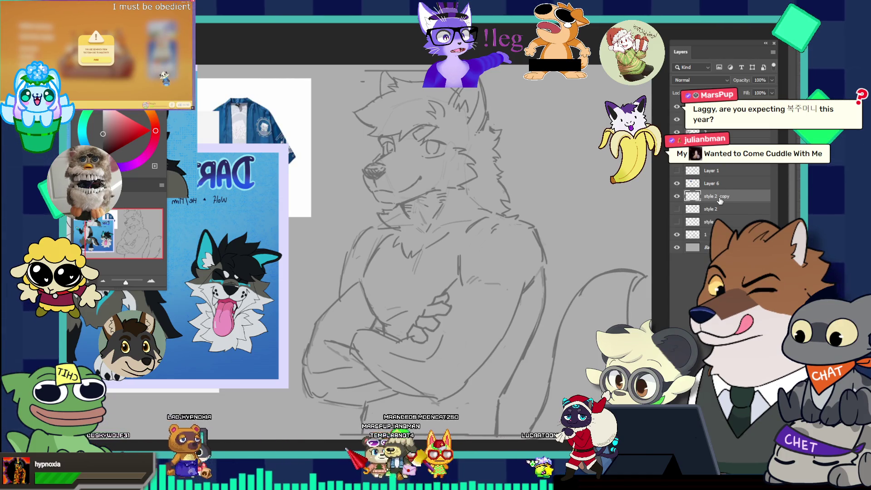
left_click(729, 195)
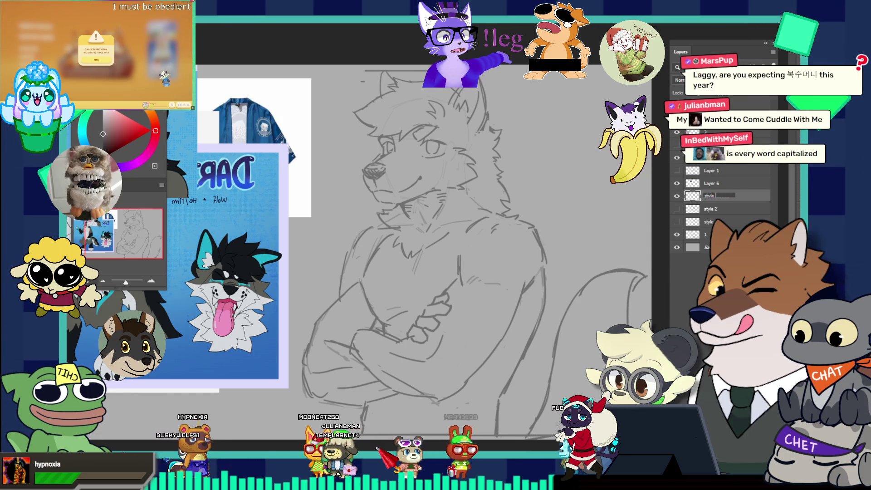
key("BackSpace")
key("BackSpace")
key("BackSpace")
type("3")
key("Return")
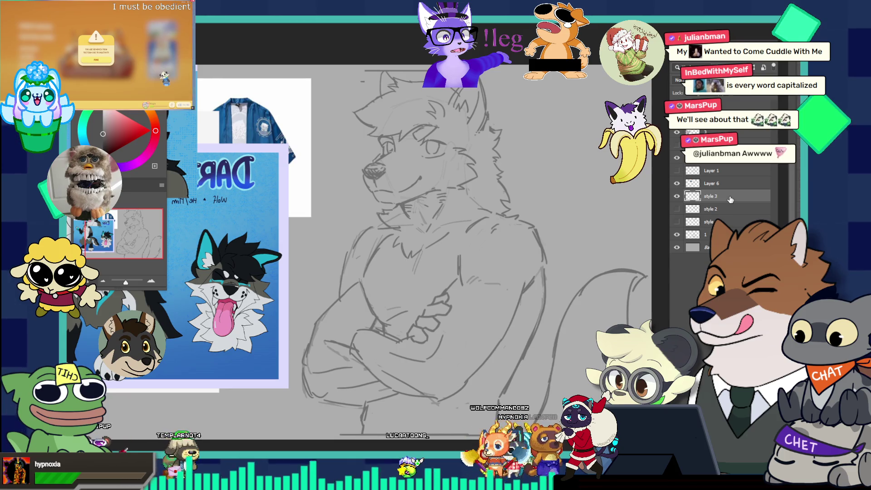
Enlarge the brush and undo the recent strokes on the wolf's face
scroll(432, 120, "up", 3)
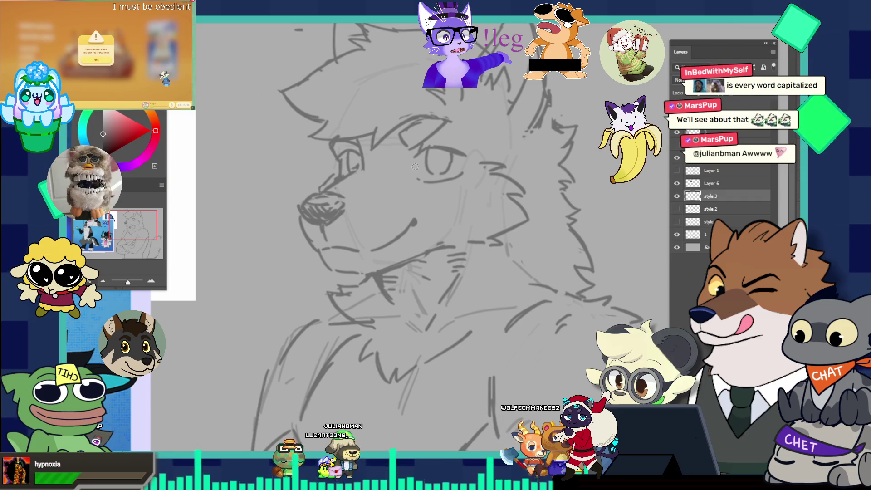
key("bracketright")
key("bracketright")
key("bracketright")
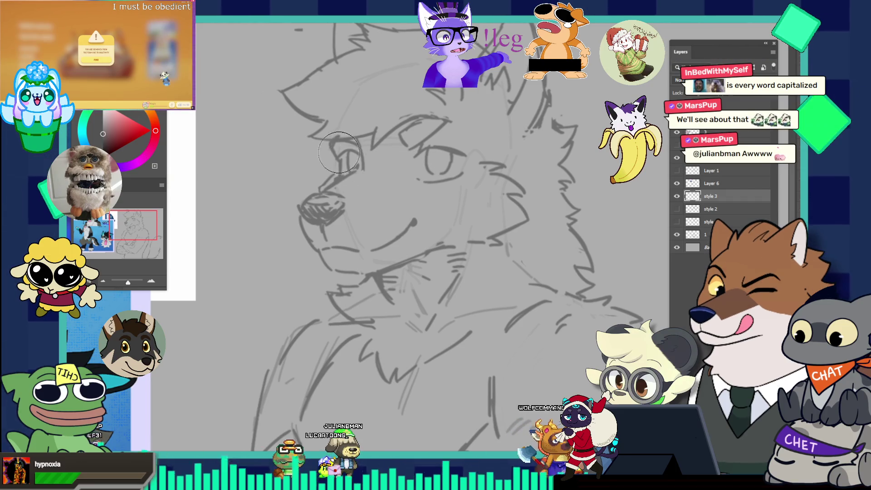
key("bracketright")
key("bracketright")
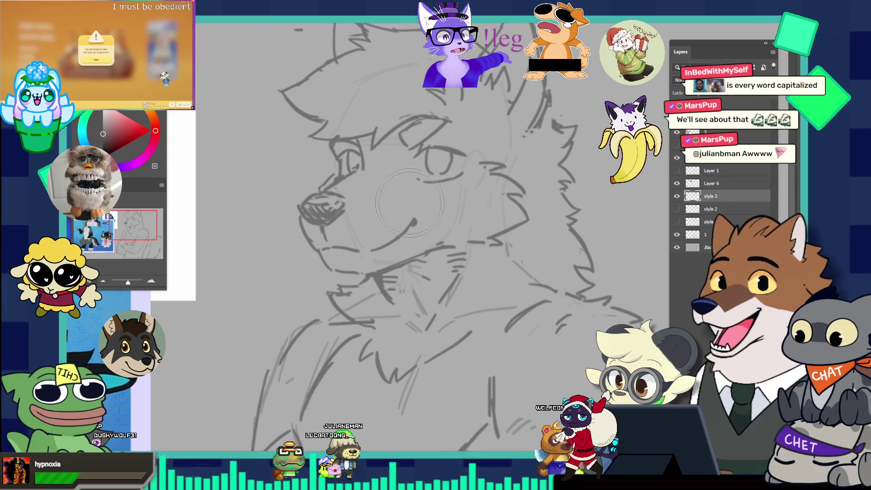
key("bracketright")
key("bracketright")
key("bracketright")
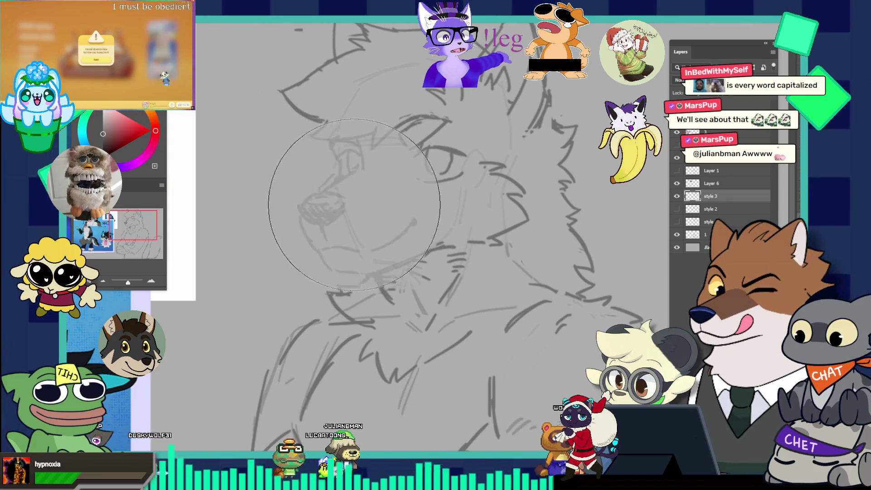
key("v")
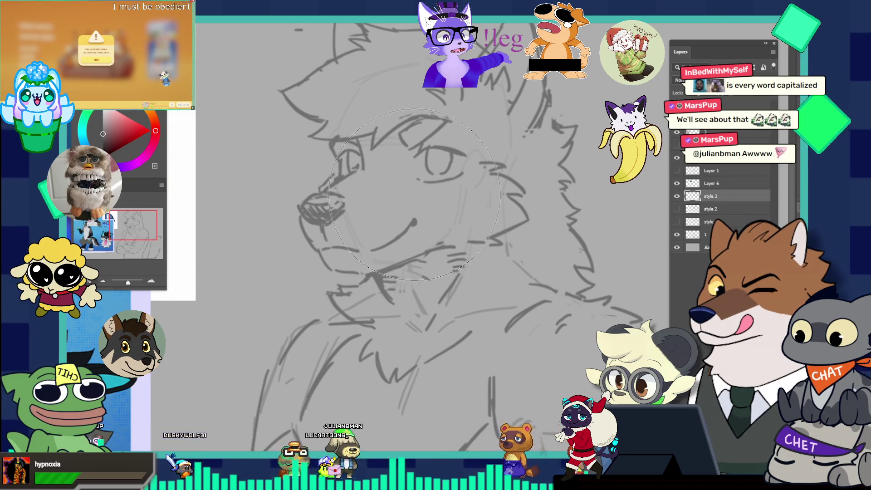
key("ctrl+z")
key("ctrl+shift+z")
key("ctrl+z")
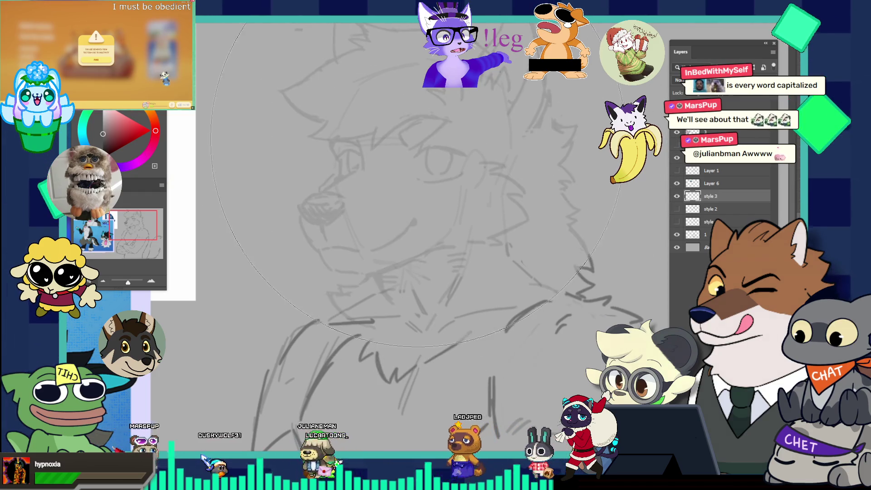
Shrink the brush and draw a straight guide line diagonally across the muzzle
key("bracketleft")
key("bracketleft")
key("bracketleft")
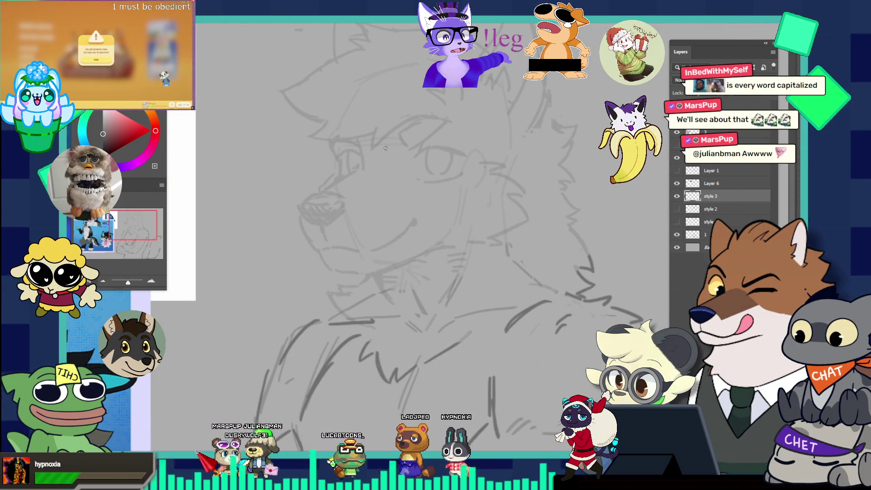
scroll(386, 147, "up", 1)
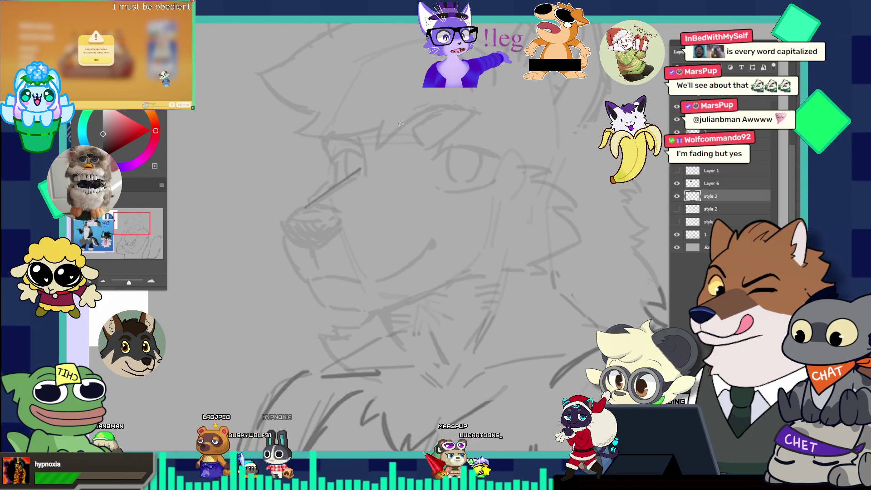
key("ctrl+z")
left_click(368, 158, "shift")
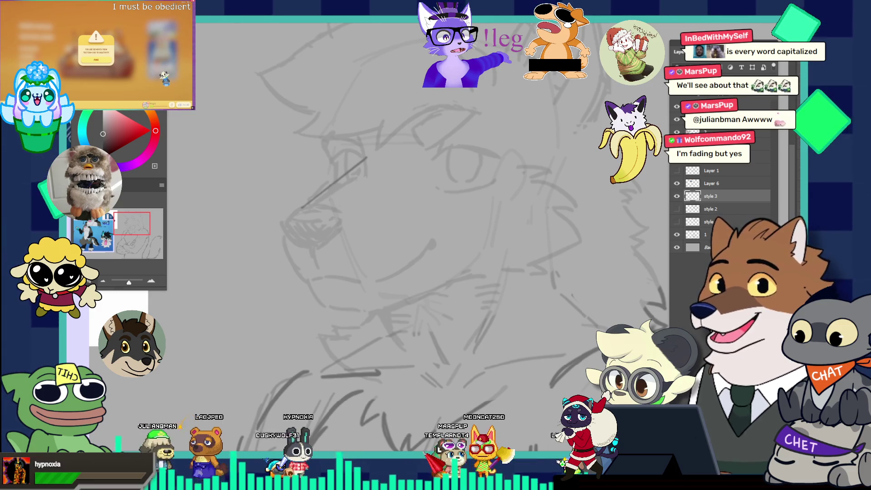
Hide the style 3 head and compare the style 2 and style head versions on the sketch
left_click(678, 197)
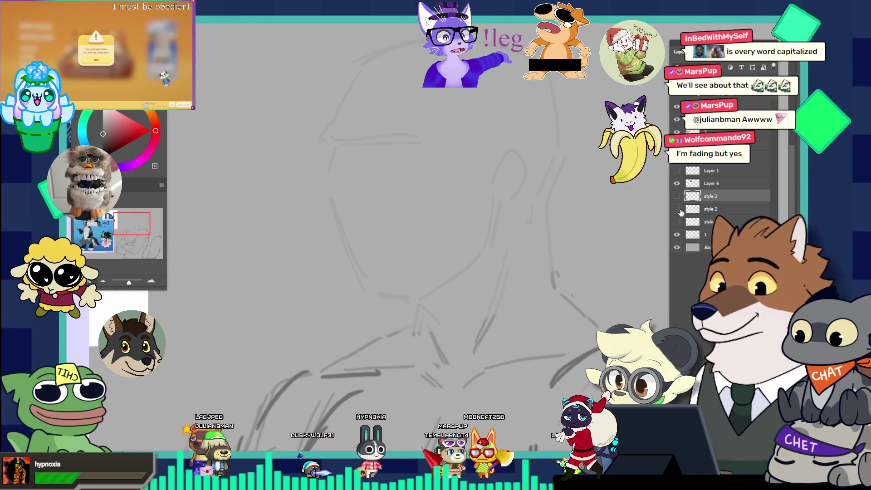
left_click(678, 210)
left_click(678, 222)
key("ctrl+0")
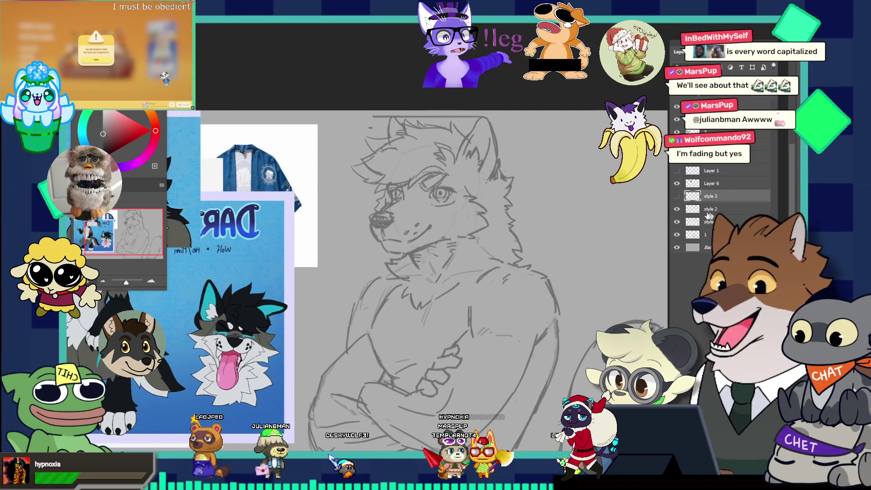
left_click(677, 227)
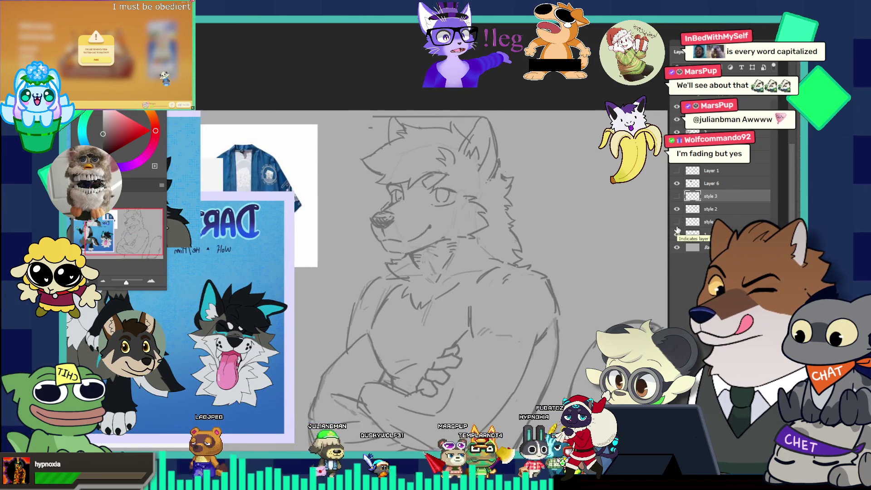
left_click(677, 209)
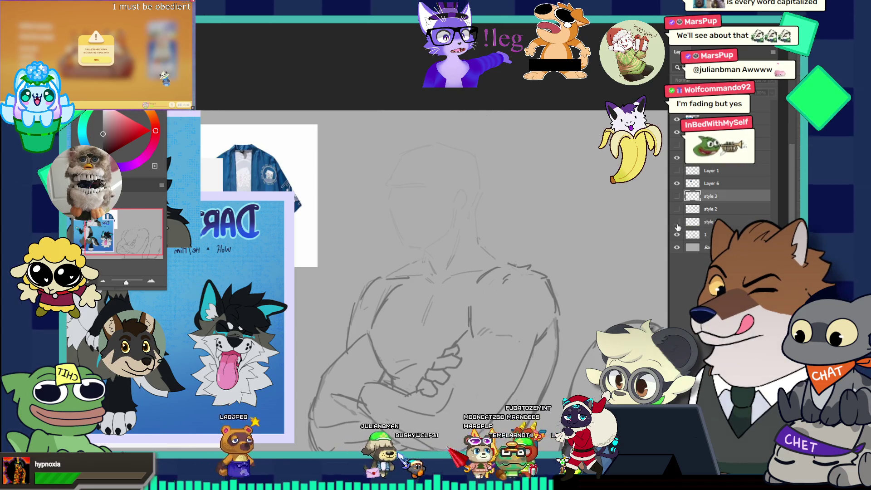
left_click(678, 225)
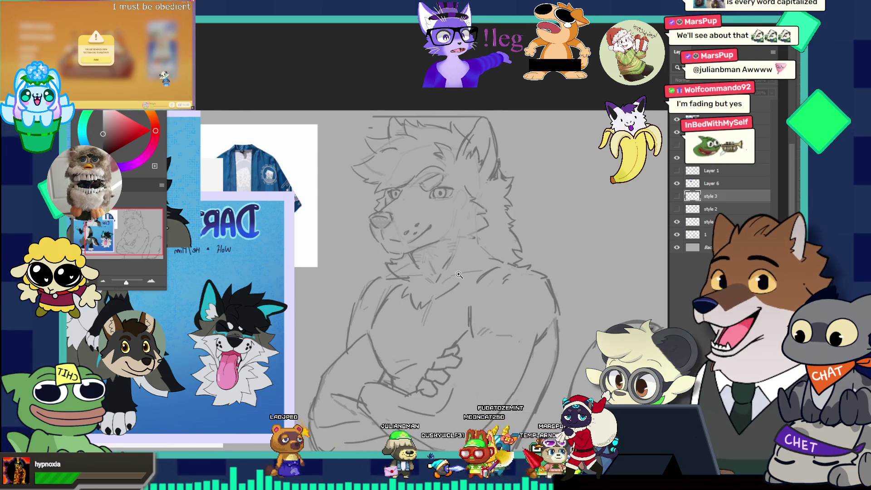
key("ctrl+minus")
left_click_drag(444, 265, 499, 245)
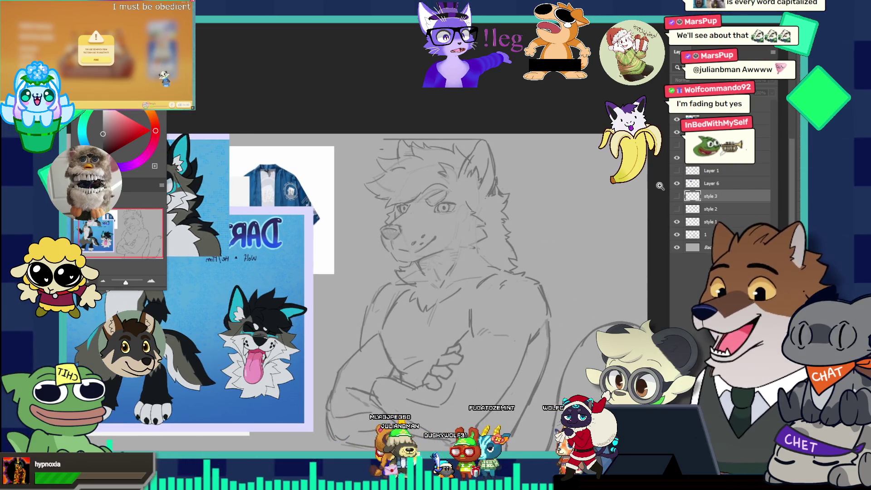
Flip between the style 2 head and the style head to judge which fits better
left_click(677, 222)
left_click(708, 208)
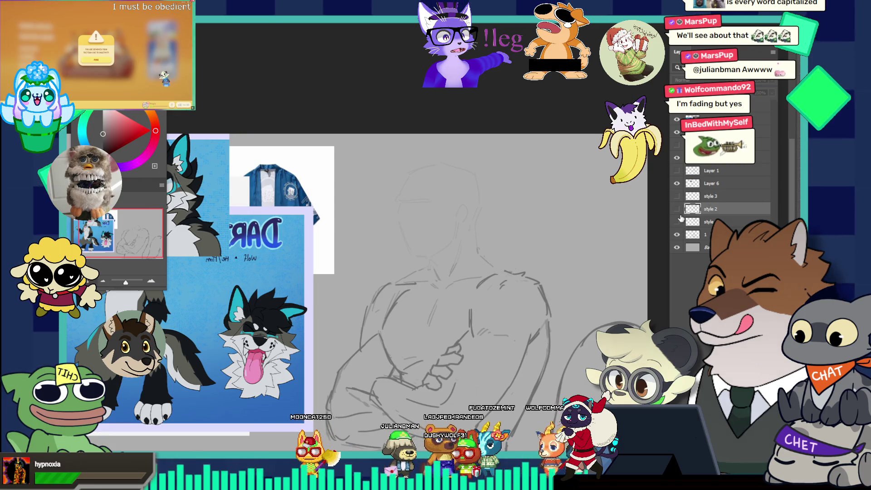
left_click(677, 210)
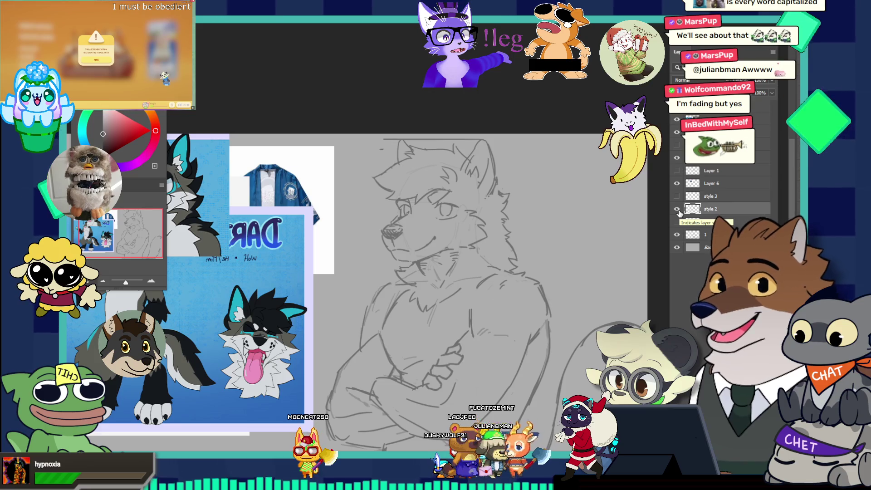
left_click(677, 209)
left_click(677, 209)
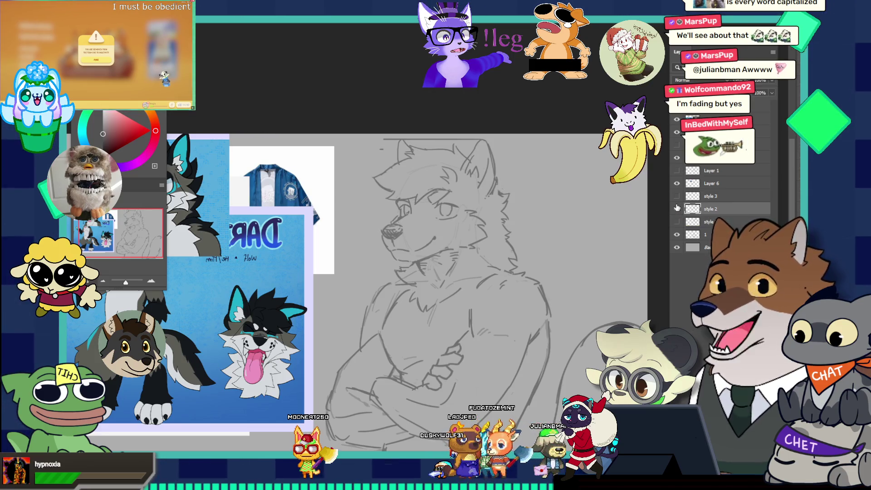
left_click(677, 209)
left_click(677, 222)
Zoom in on the sketch beside the colored character reference for a closer comparison
left_click(427, 237, "alt")
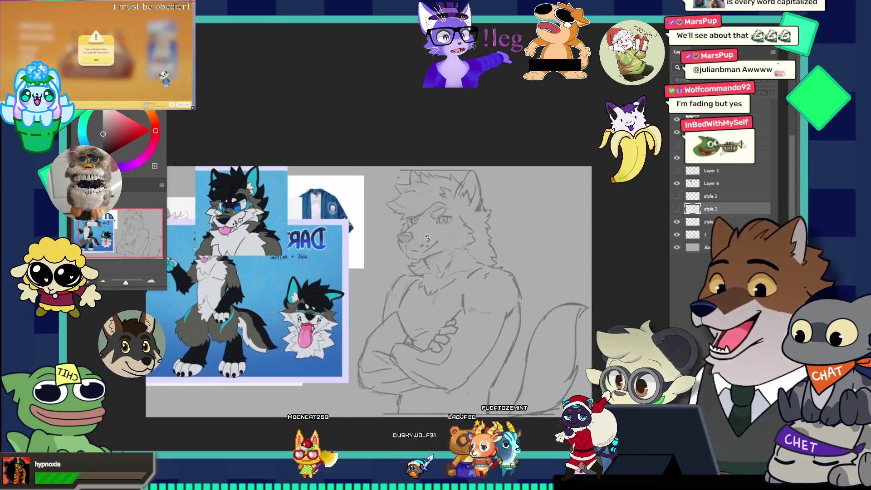
left_click(440, 261)
left_click(454, 286)
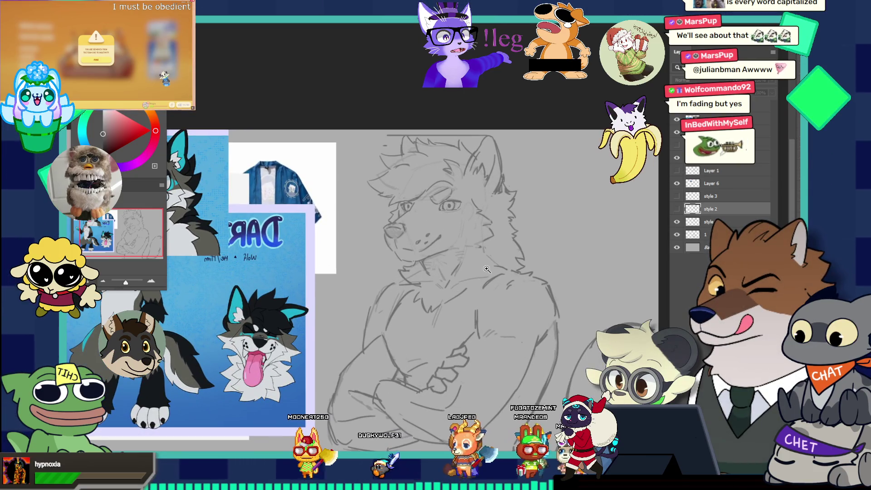
left_click(439, 263, "alt")
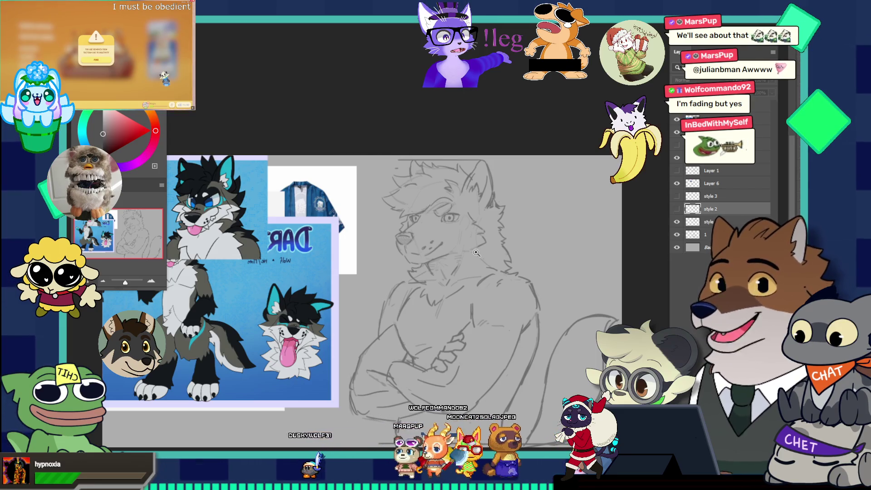
left_click(474, 318, "alt")
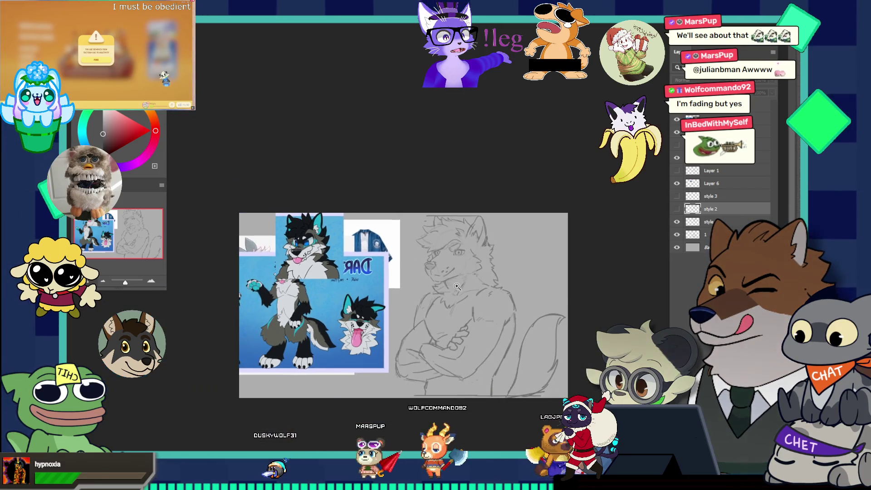
left_click(472, 326)
left_click(482, 325)
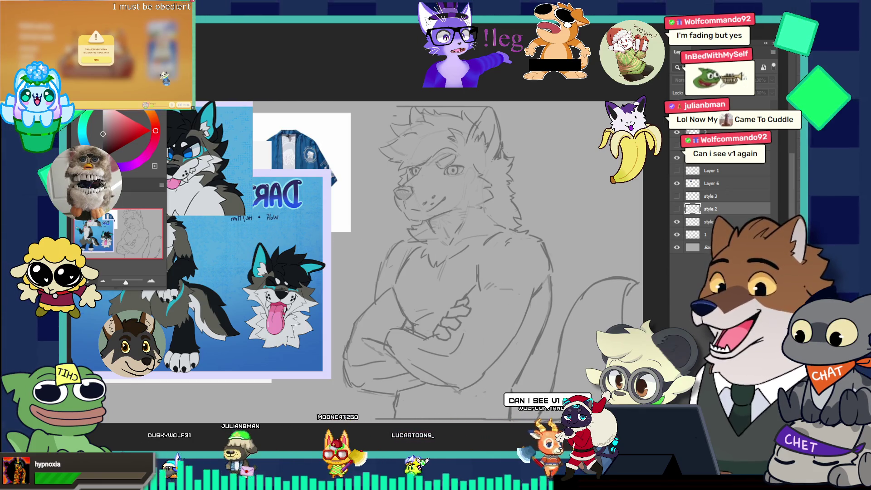
left_click(148, 261)
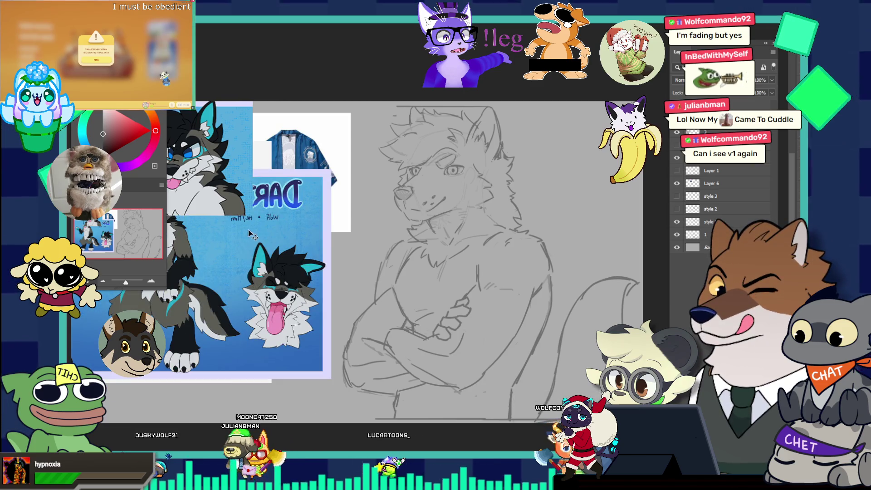
Hide the wolf and kimono reference images and move the Layer 1 sketch copy 2.340 in left
left_click(678, 157)
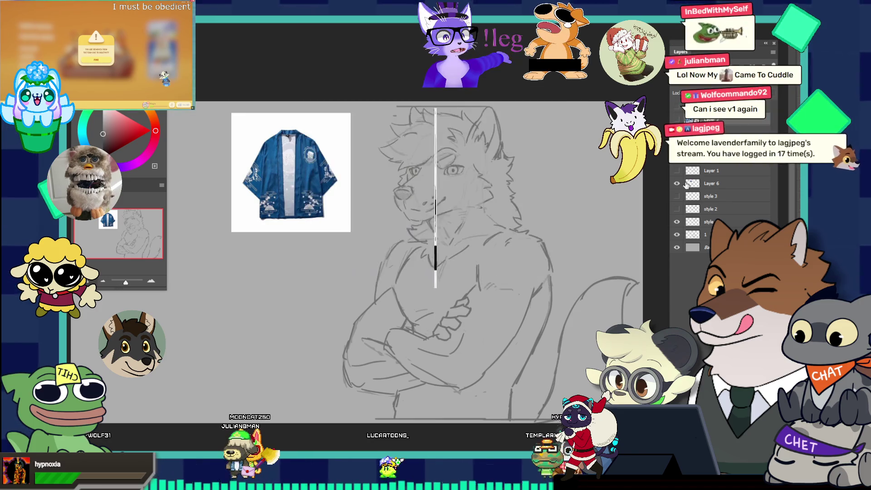
left_click(677, 144)
key("ctrl+minus")
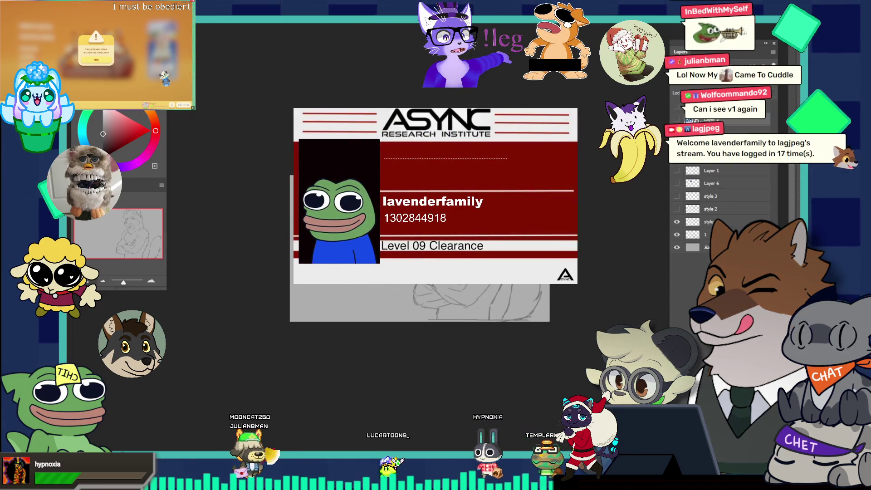
key("ctrl+0")
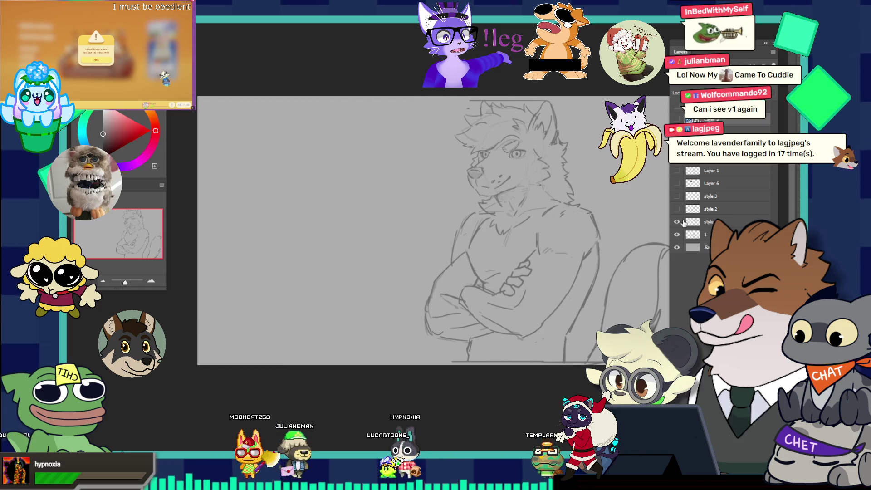
left_click(693, 235)
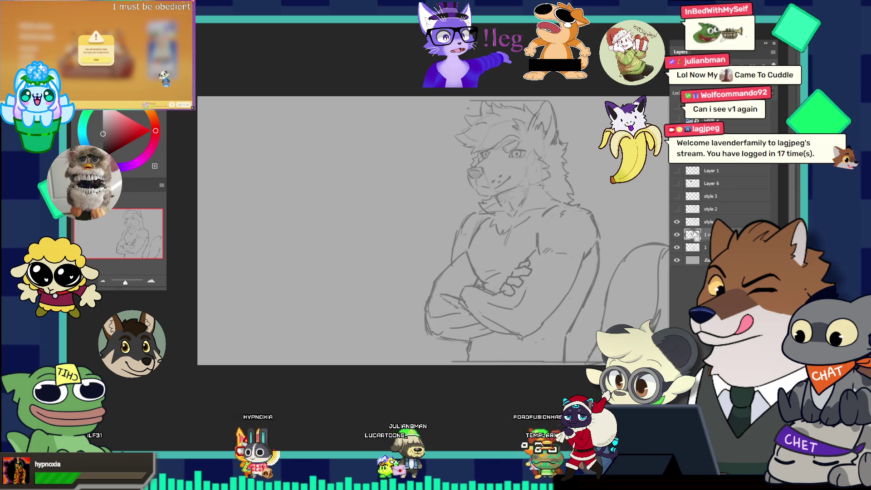
left_click_drag(506, 245, 322, 239)
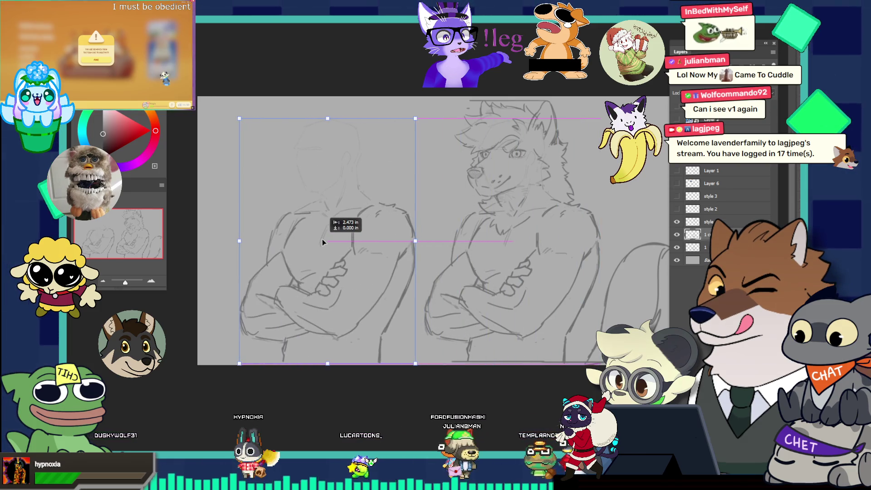
key("z")
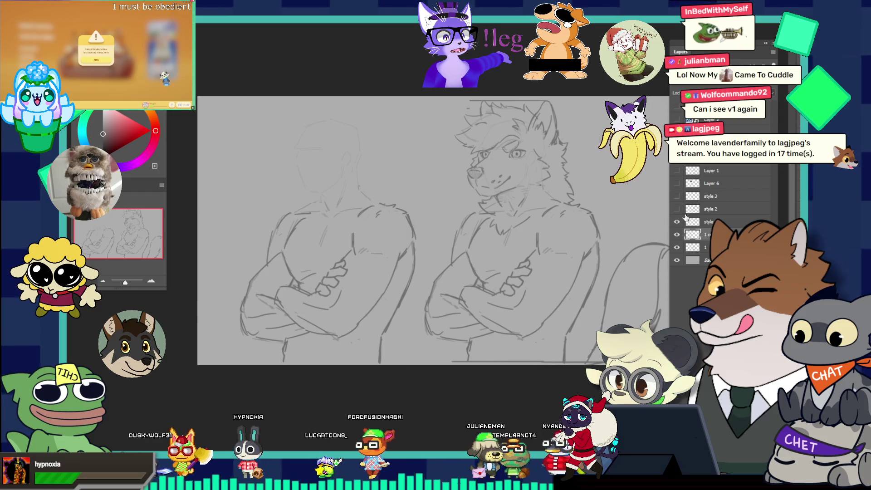
Show the refined style 2 head and move it onto the left wolf
left_click(677, 209)
left_click(710, 213)
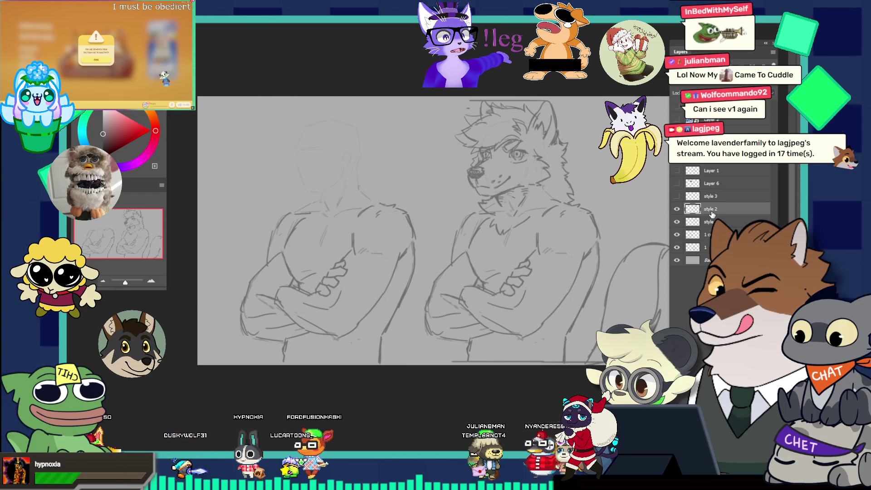
left_click_drag(488, 190, 300, 180)
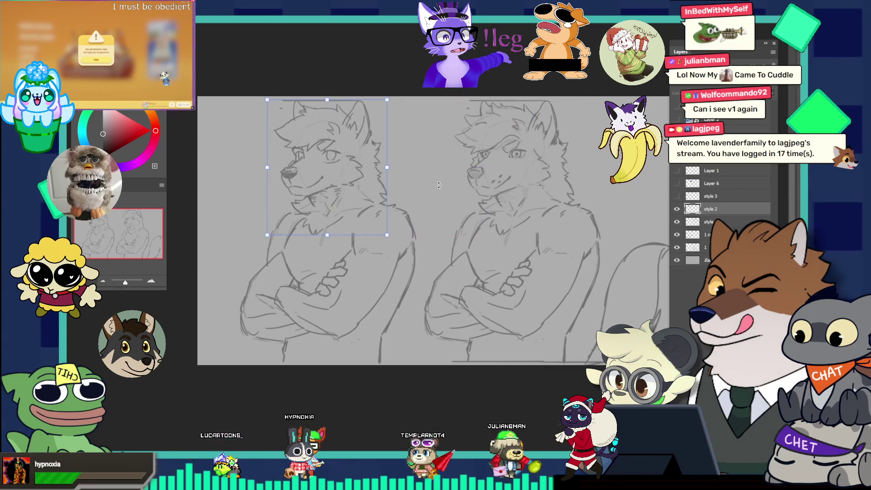
key("Return")
scroll(471, 222, "right", 1)
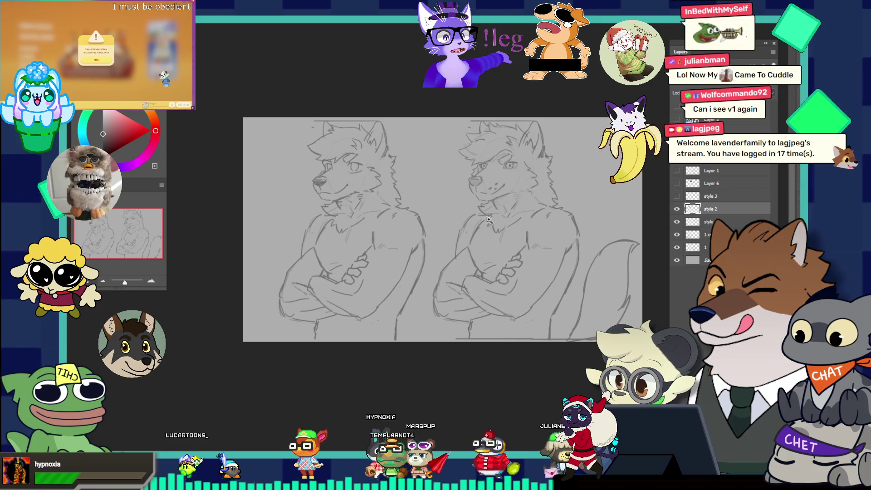
scroll(566, 245, "up", 1)
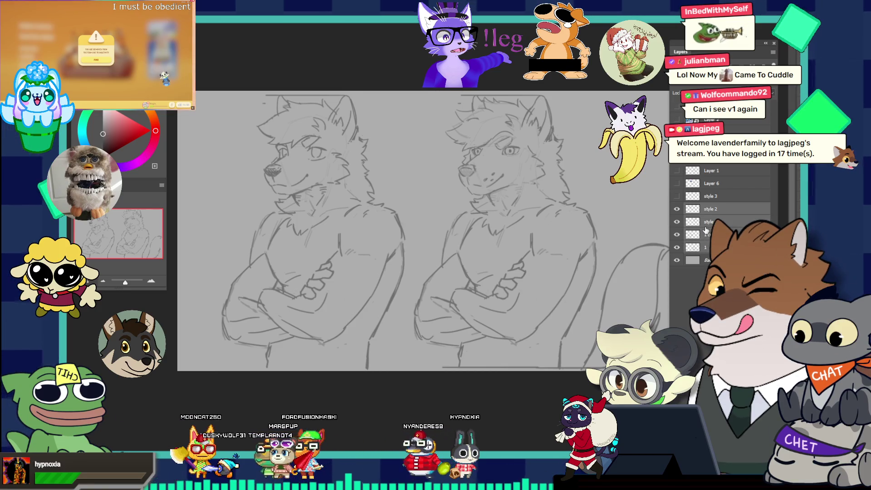
Squash the head area slightly and nudge it down, then add a new layer and write 'A' above the left sketch
key("ctrl+t")
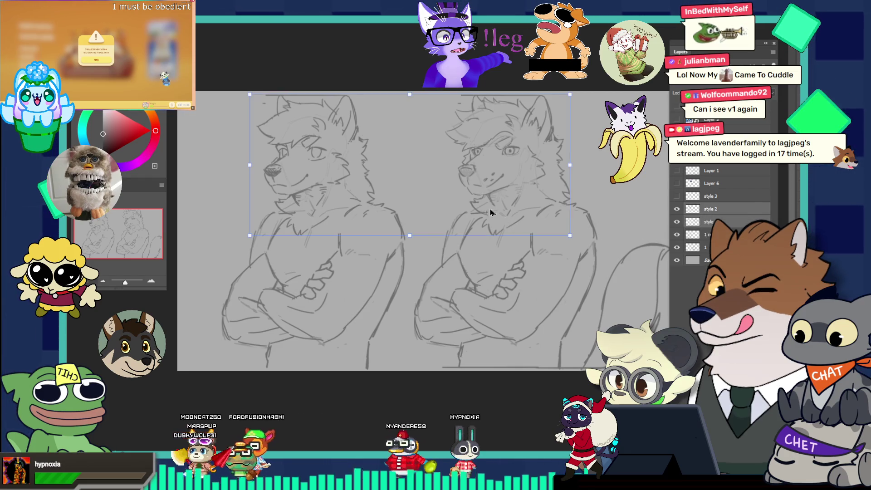
left_click_drag(411, 95, 411, 98)
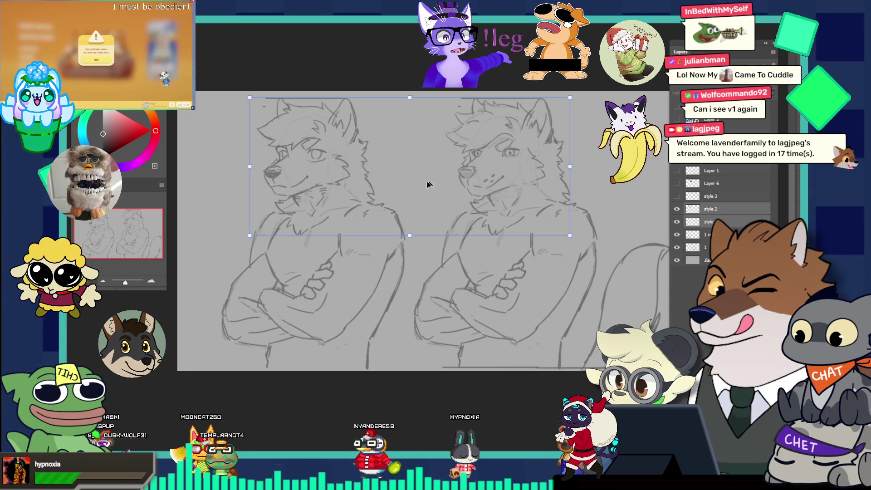
key("Down")
key("Down")
key("Down")
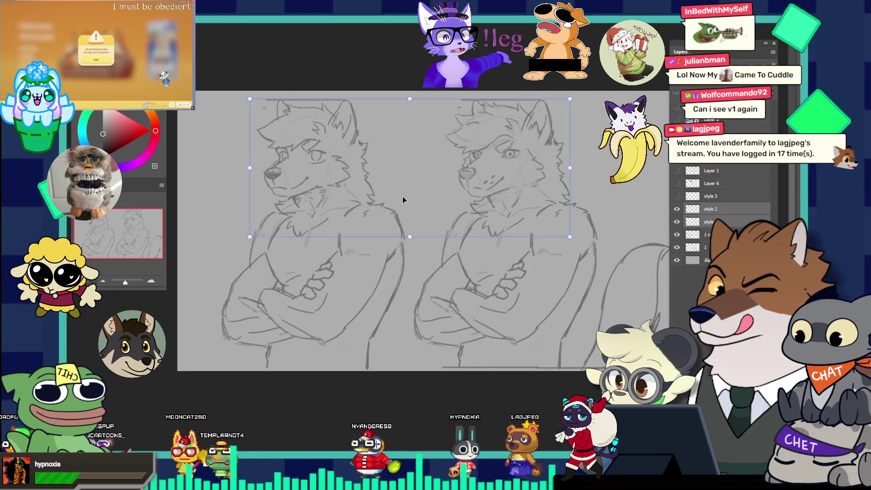
key("Return")
mouse_move(403, 200)
left_mouse_down()
mouse_move(393, 189)
mouse_move(408, 189)
left_mouse_up()
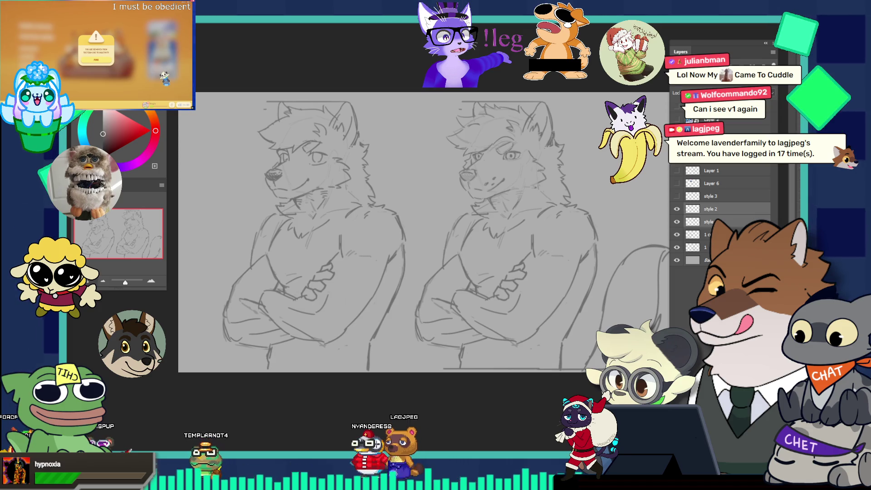
key("ctrl+shift+alt+n")
left_click_drag(230, 123, 240, 137)
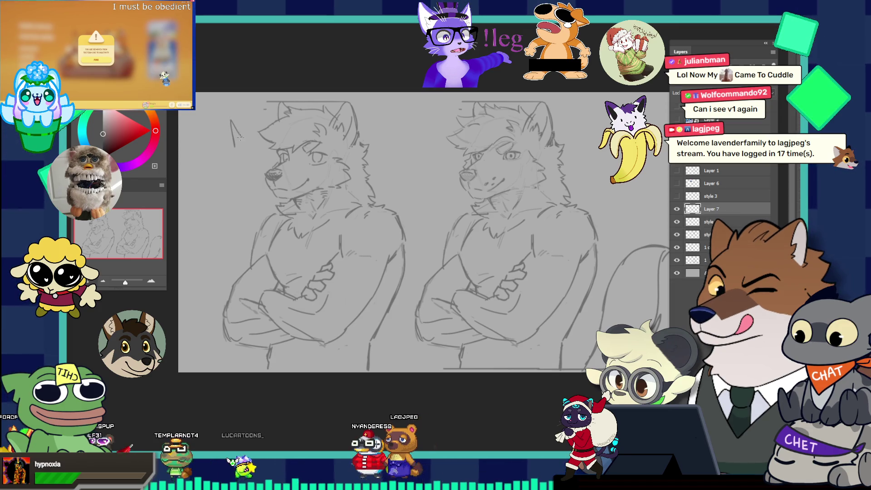
Write 'B' above the right sketch, move the tail left behind sketch B, and lower its layer
left_click_drag(424, 123, 427, 139)
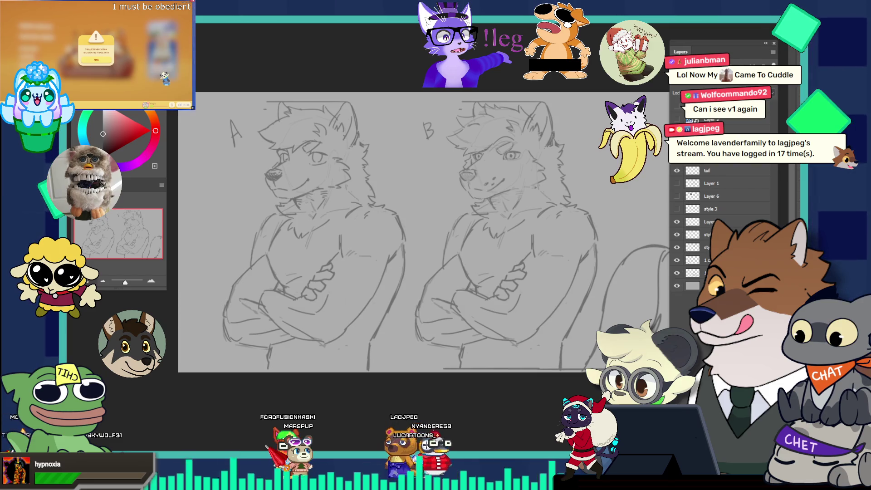
scroll(721, 217, "up", 1)
mouse_move(527, 289)
left_mouse_down()
mouse_move(328, 266)
mouse_move(341, 267)
left_mouse_up()
key("ctrl+d")
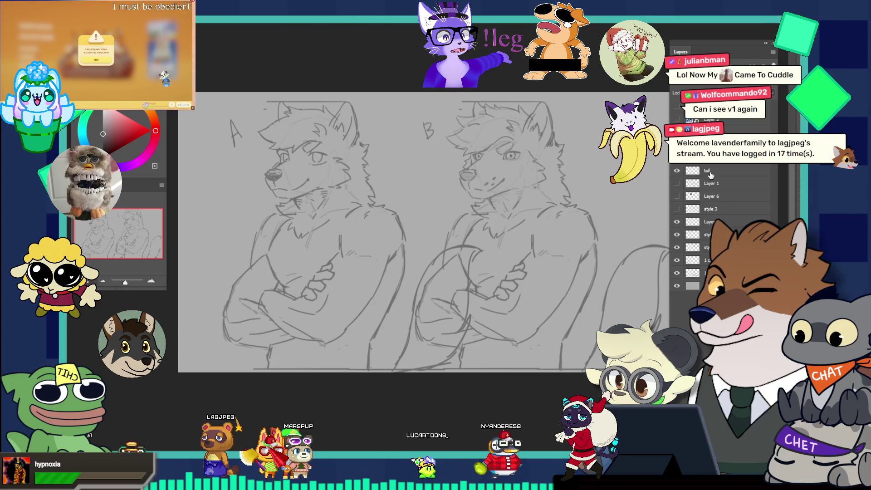
left_click(711, 173)
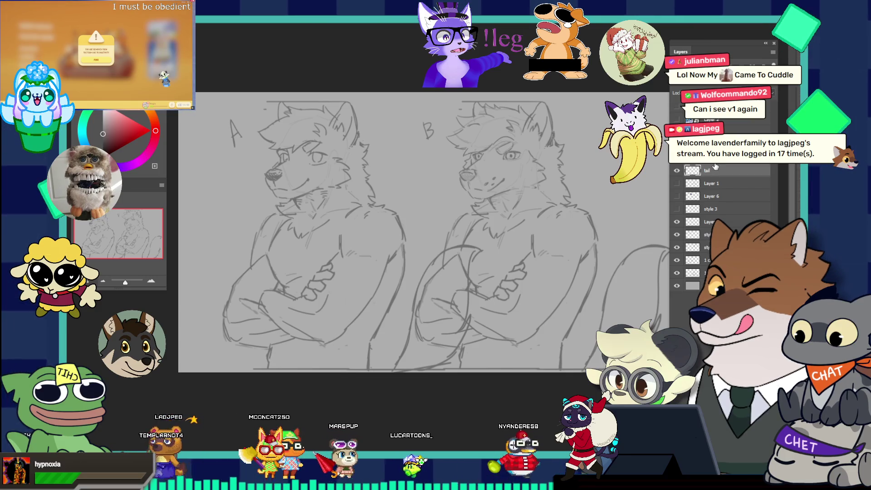
left_click_drag(716, 168, 708, 220)
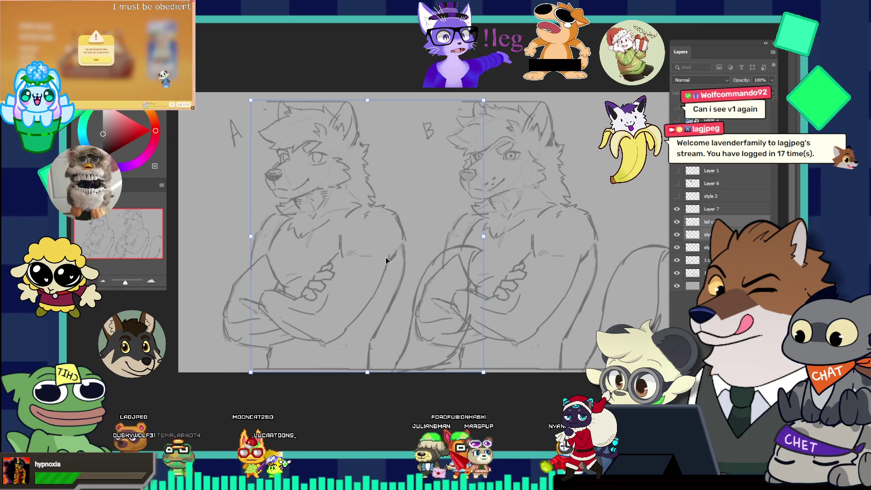
Check sketch A's layer, nudge sketch A slightly further left, and commit its position
key("Return")
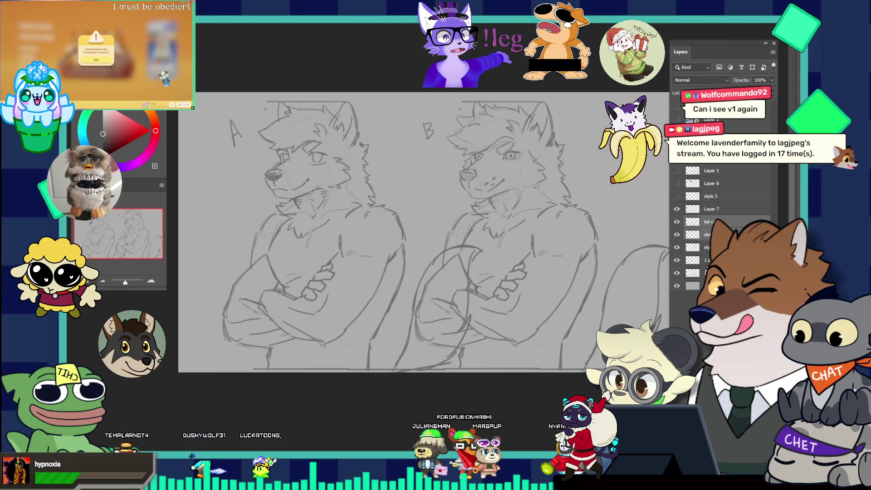
left_click(676, 260)
left_click(676, 260)
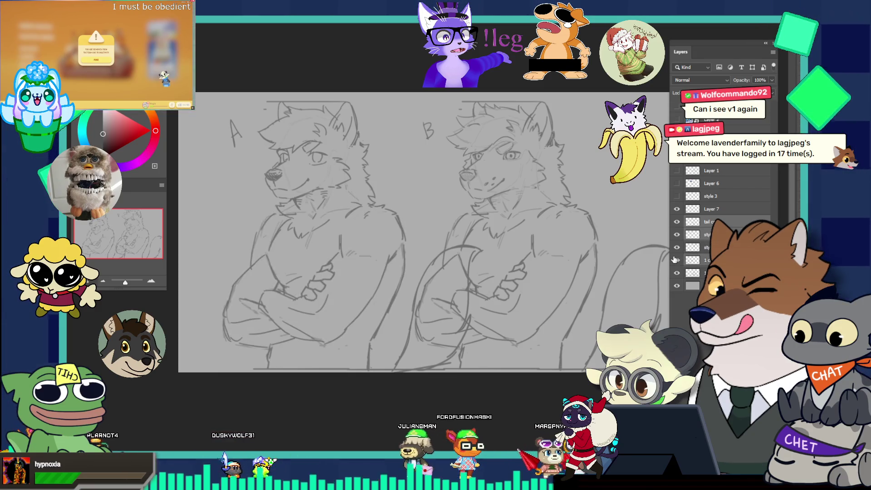
mouse_move(312, 285)
left_mouse_down()
mouse_move(290, 285)
mouse_move(301, 285)
left_mouse_up()
key("Return")
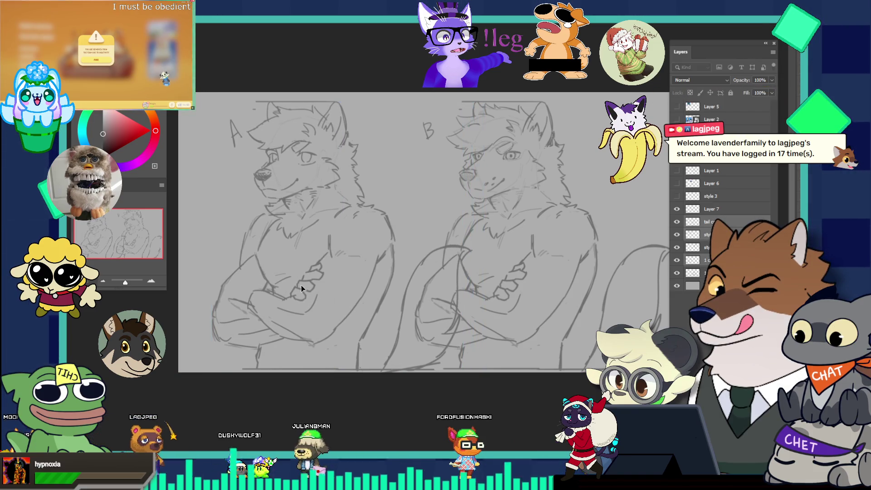
scroll(301, 285, "down", 3)
scroll(345, 262, "up", 1)
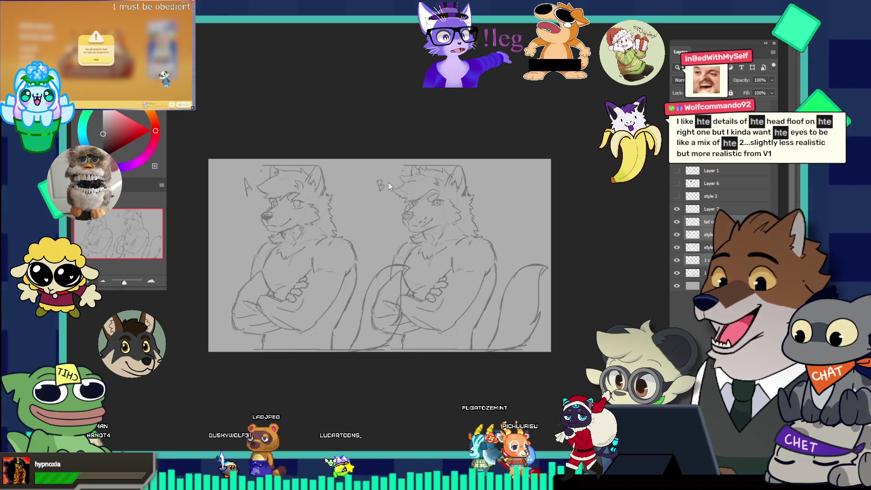
scroll(389, 186, "up", 3)
scroll(314, 223, "down", 3)
scroll(314, 223, "up", 2)
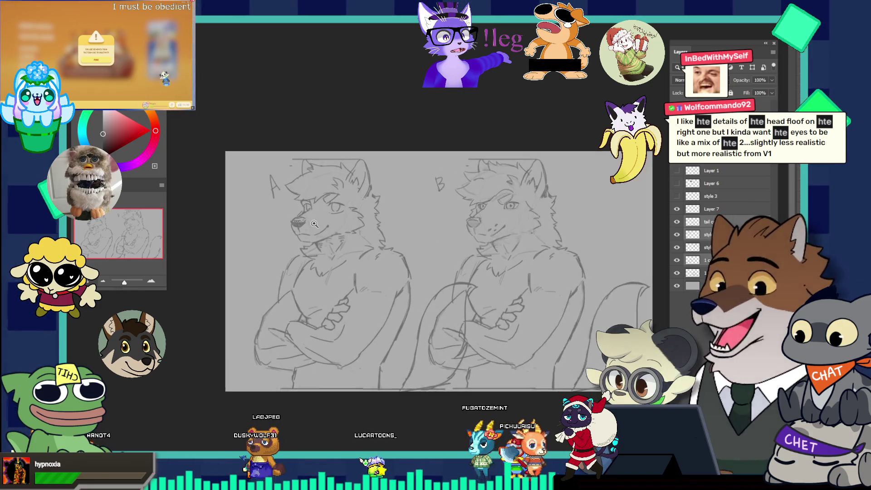
scroll(314, 223, "up", 1)
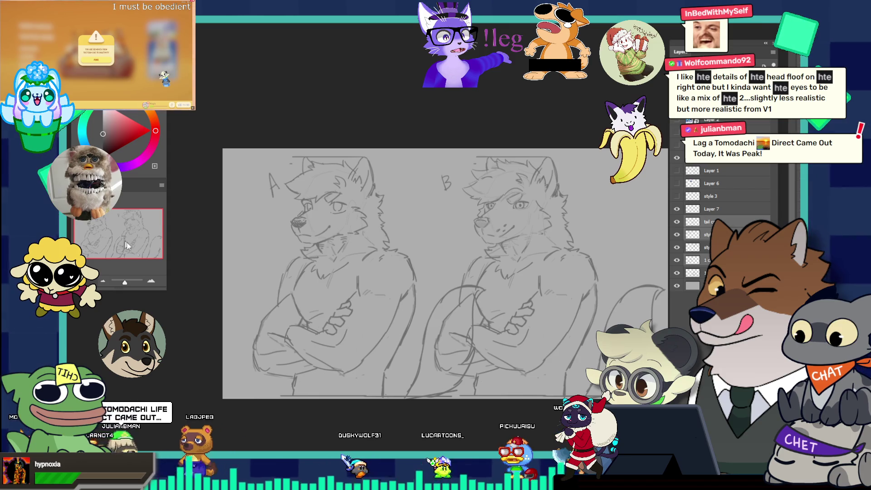
scroll(373, 241, "up", 2)
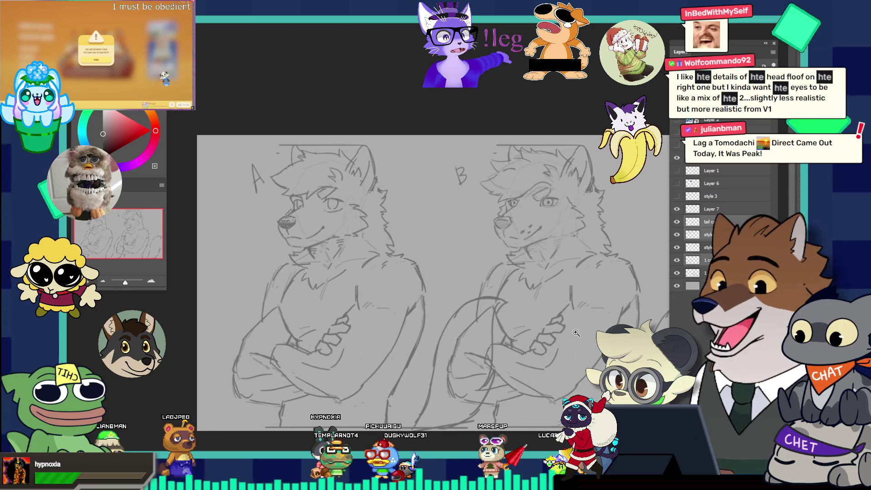
left_click(384, 295)
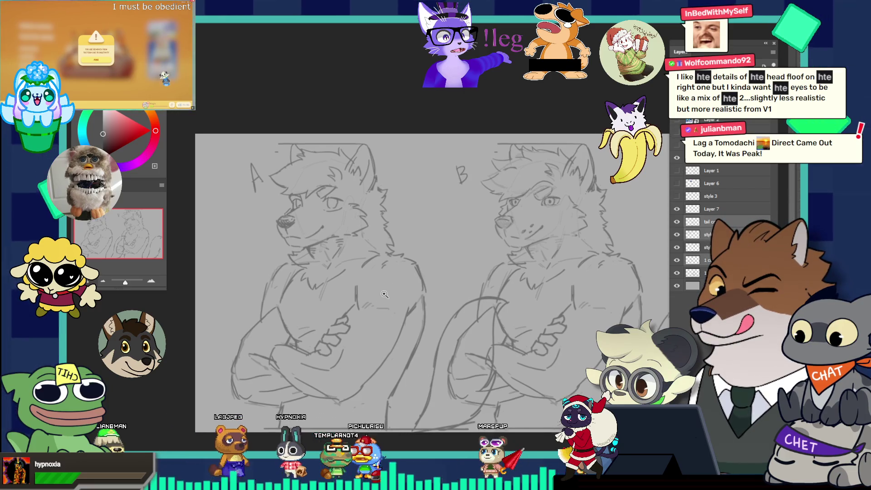
key("ctrl+0")
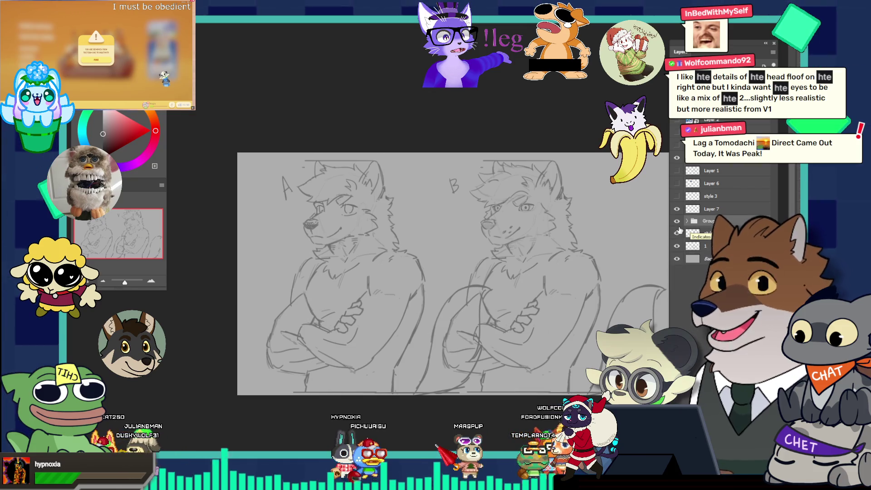
Rename the group holding sketch A to 'A'
left_click(678, 225)
left_click(678, 226)
double_click(727, 219)
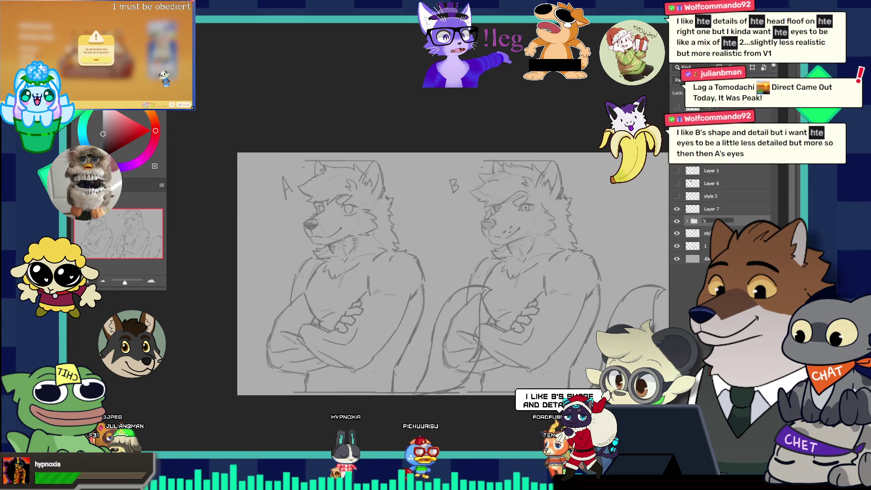
key("BackSpace")
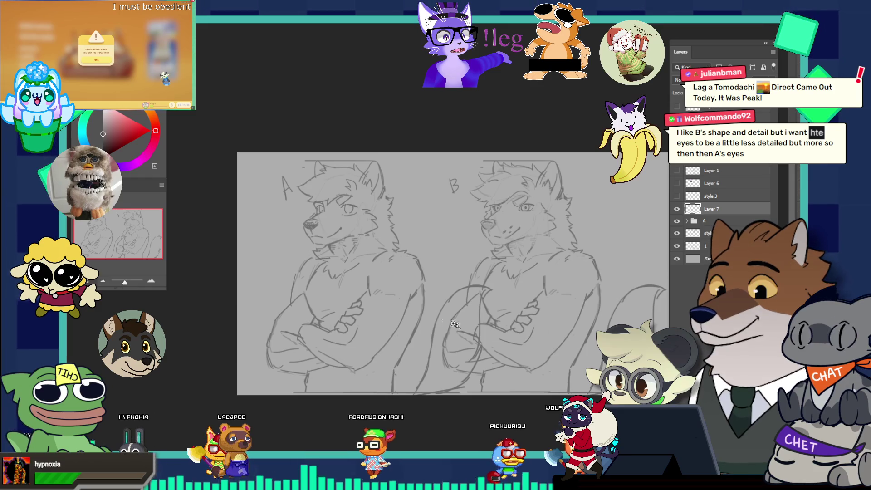
left_click(448, 291)
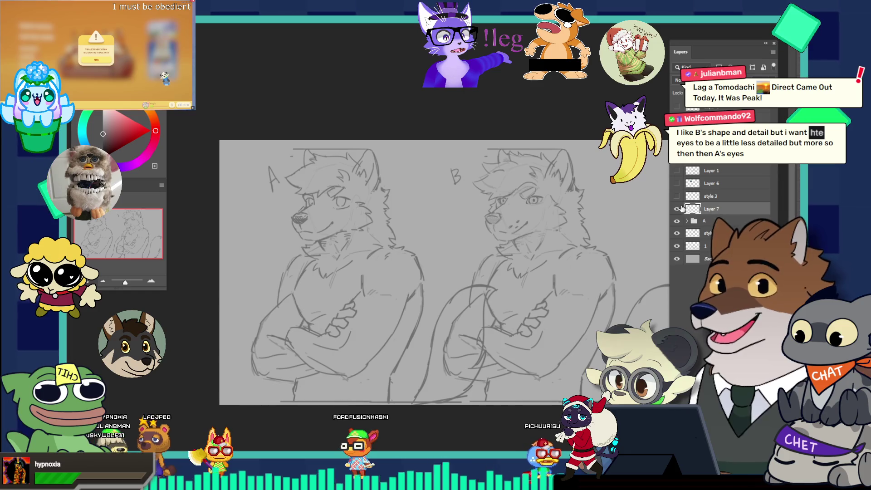
Group sketch B's layers into a folder named 'B' and place it above folder A
left_click(707, 234)
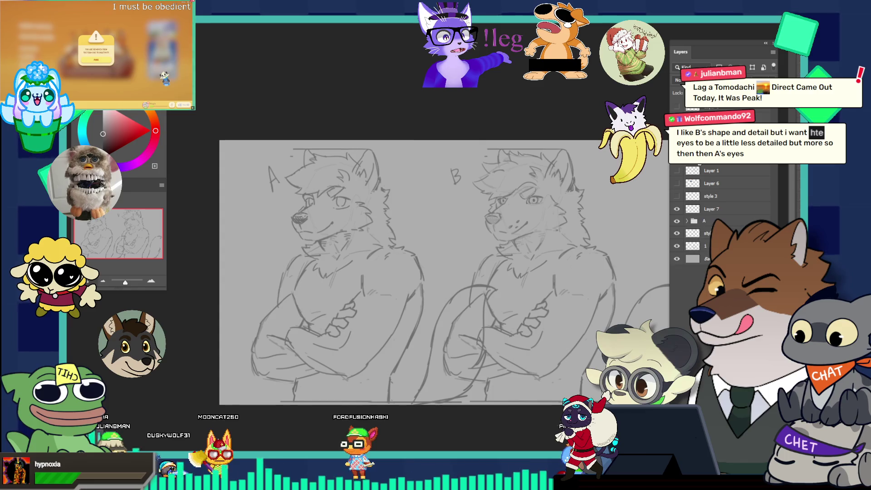
mouse_move(709, 220)
left_mouse_down()
mouse_move(703, 175)
mouse_move(703, 233)
mouse_move(703, 220)
left_mouse_up()
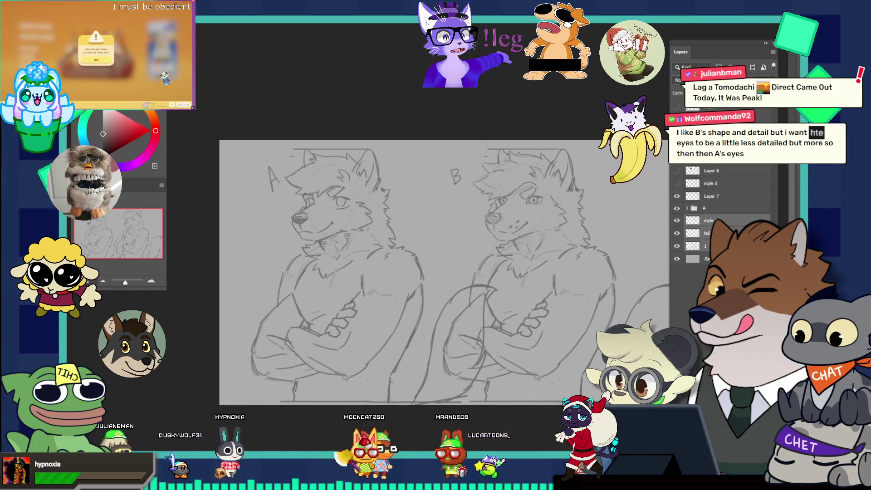
key("ctrl+g")
type("B")
key("Return")
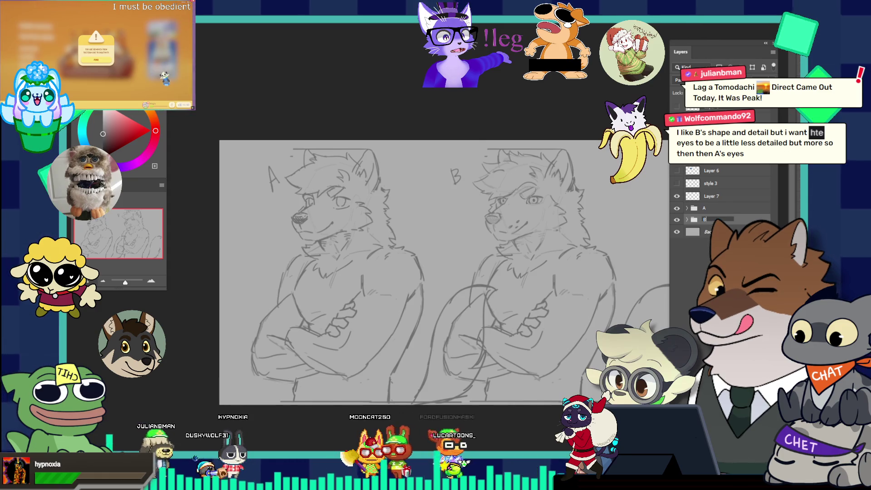
left_click_drag(711, 221, 710, 204)
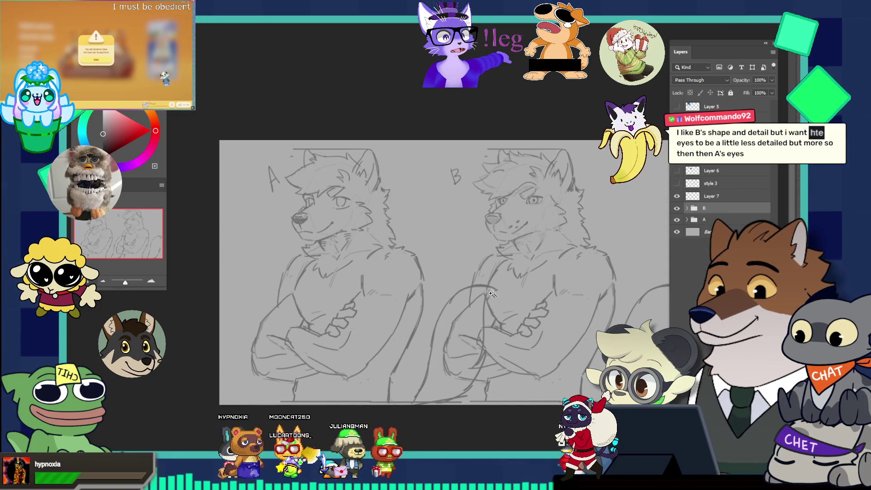
Duplicate group B with Ctrl+J and rename the copy 'C'
scroll(511, 192, "down", 1)
scroll(511, 192, "down", 1)
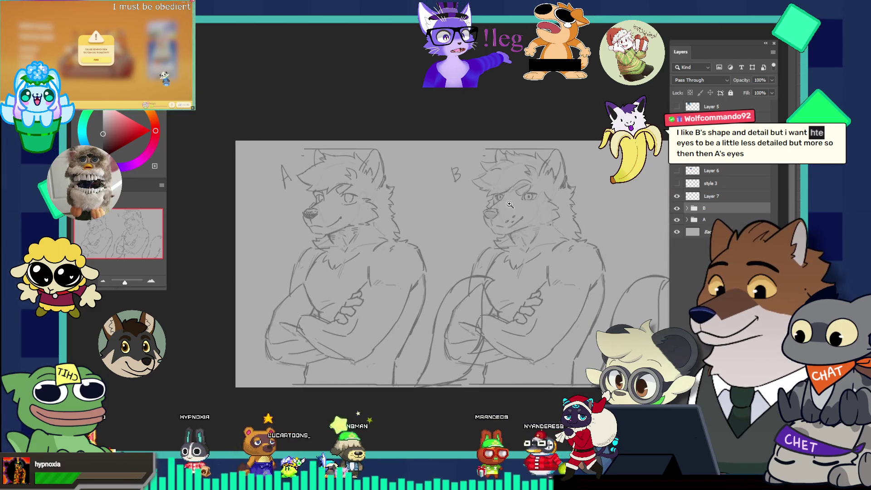
scroll(527, 208, "up", 1)
scroll(502, 192, "down", 2)
scroll(534, 220, "up", 2)
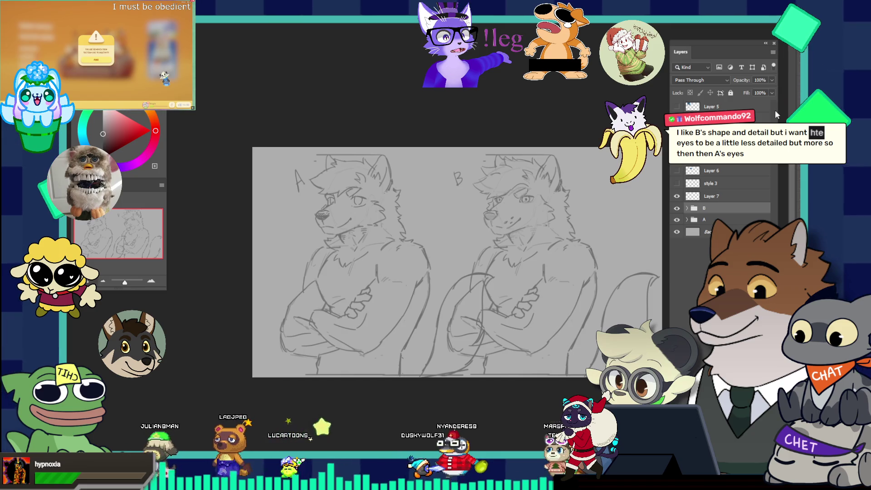
mouse_move(547, 178)
left_mouse_down()
mouse_move(526, 191)
mouse_move(558, 213)
mouse_move(520, 223)
left_mouse_up()
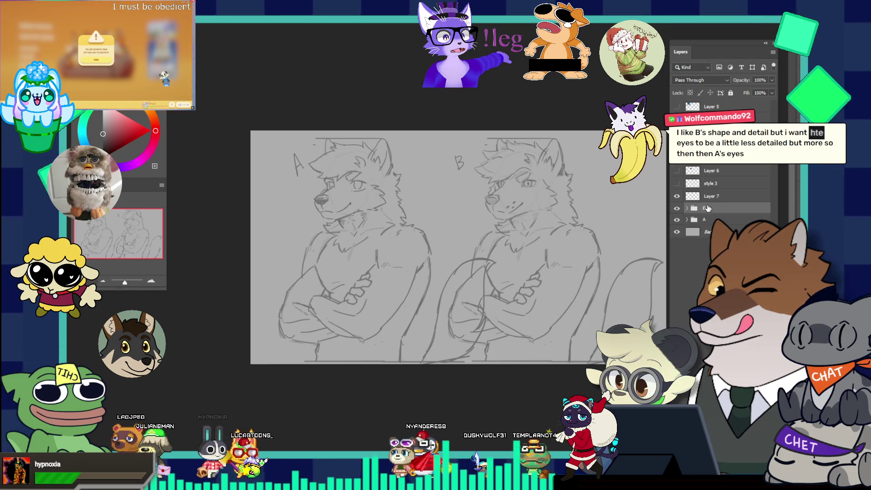
key("ctrl+j")
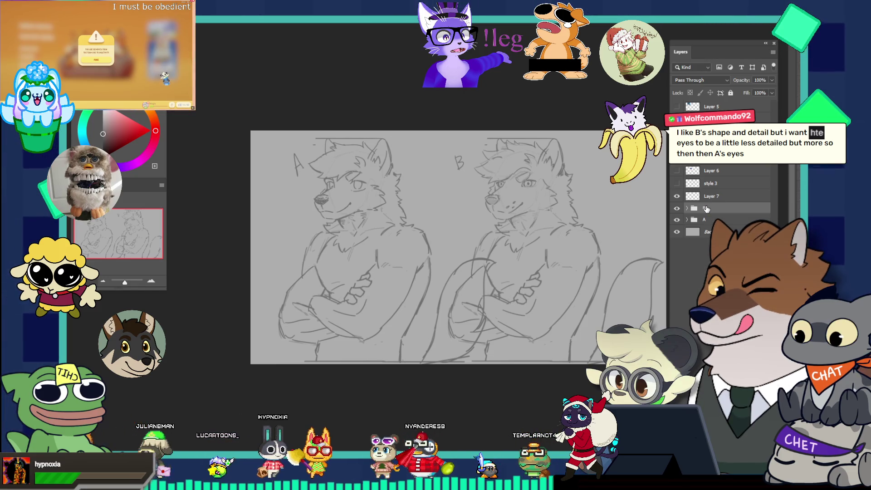
double_click(709, 208)
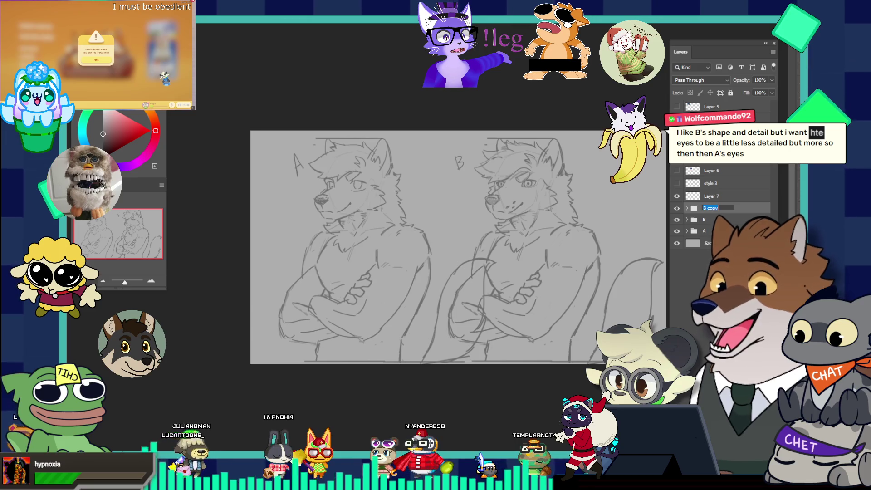
type("C")
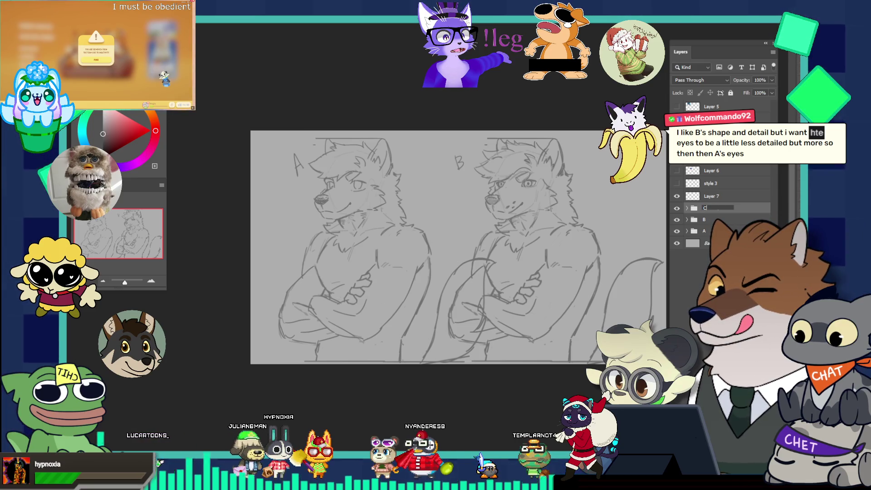
key("Return")
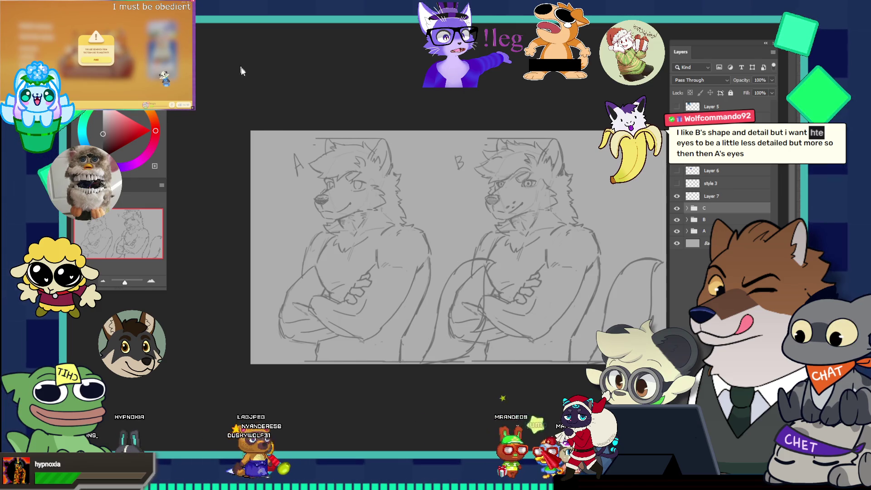
scroll(366, 150, "up", 1)
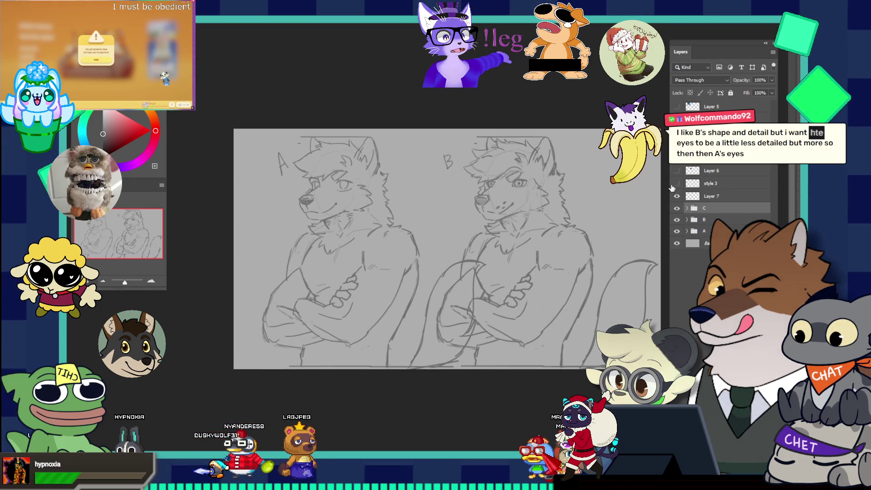
Shift the sketch slightly left and move the A and B labels to the top-left
left_click_drag(391, 241, 343, 233)
left_click(694, 220)
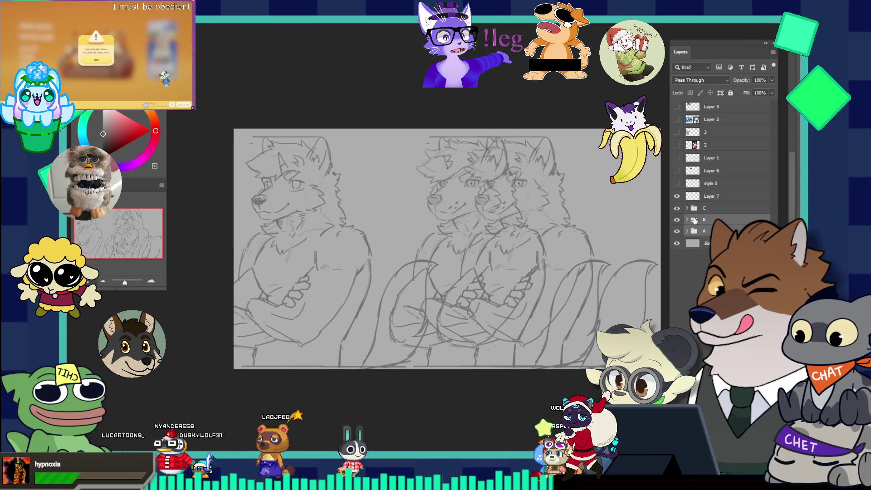
left_click(704, 197)
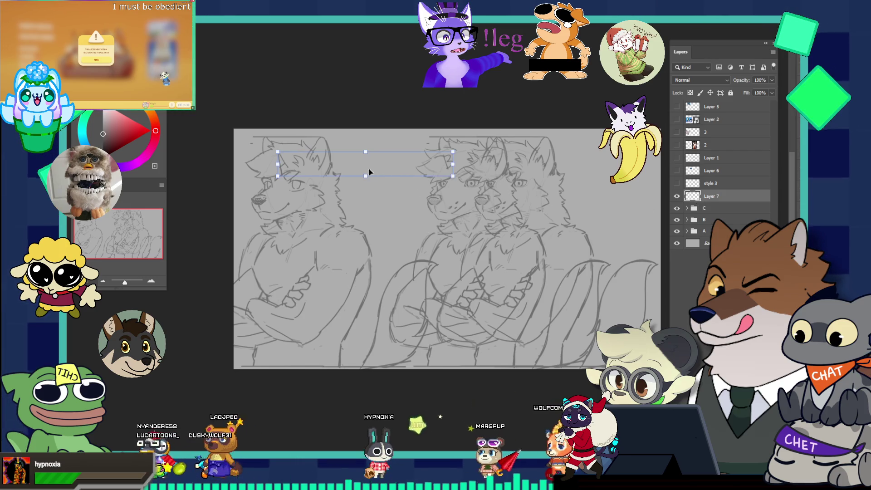
mouse_move(349, 161)
left_mouse_down()
mouse_move(310, 158)
mouse_move(306, 141)
left_mouse_up()
mouse_move(549, 217)
left_mouse_down()
mouse_move(511, 199)
mouse_move(580, 268)
left_mouse_up()
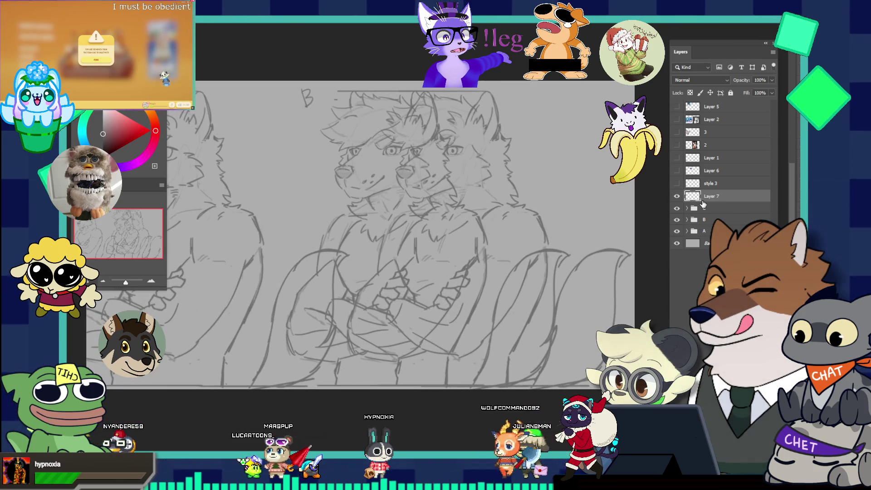
Move group C's wolf figure to the right and hide versions A and B
left_click(703, 206)
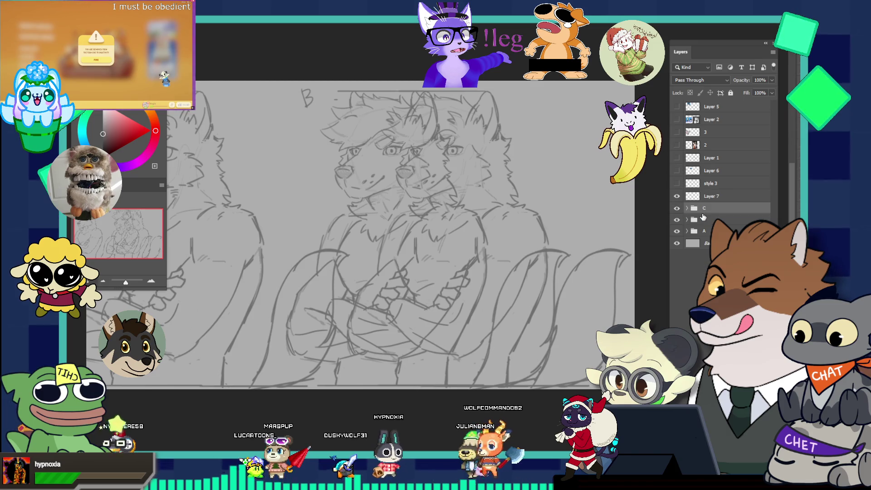
mouse_move(462, 214)
left_mouse_down()
mouse_move(528, 211)
mouse_move(457, 202)
mouse_move(473, 209)
left_mouse_up()
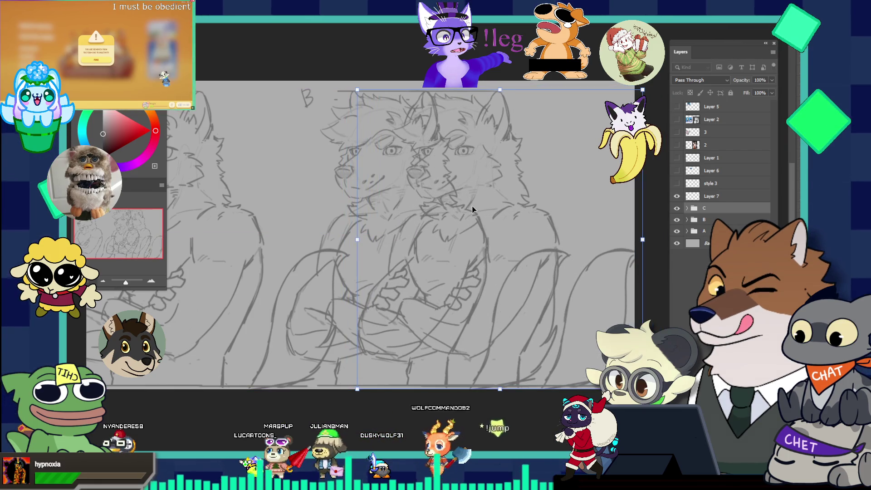
key("Return")
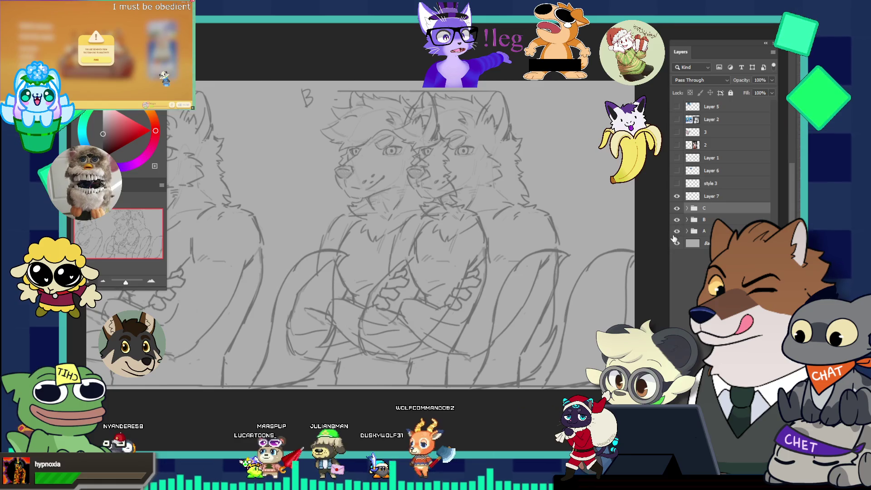
left_click(677, 231)
left_click(677, 219)
Zoom in on the wolf's face, select group C's face layer, and shrink the brush two sizes
left_click(539, 190, "alt")
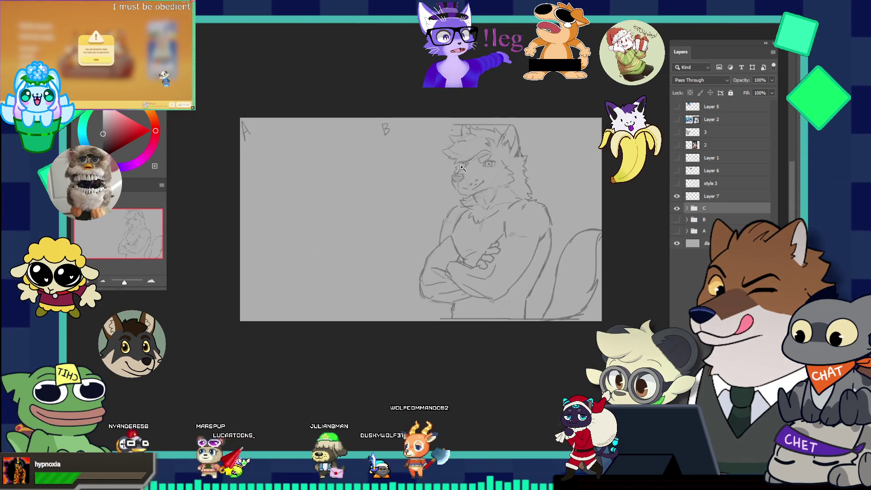
left_click(497, 188)
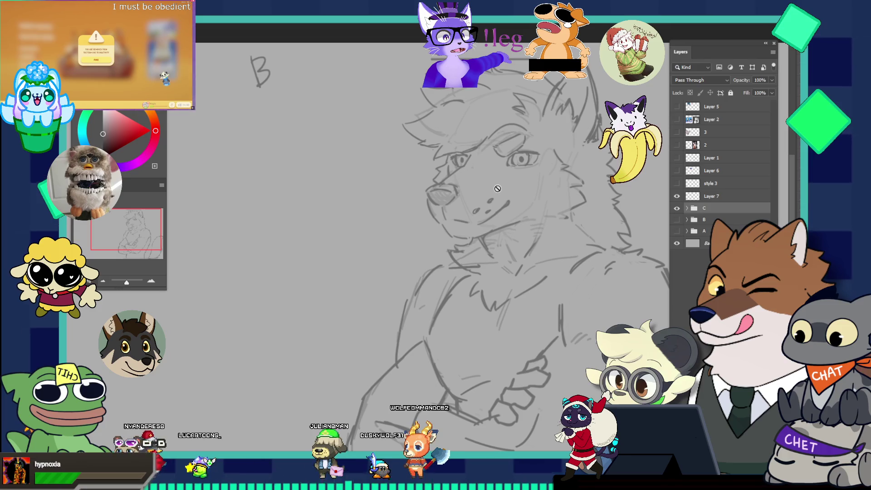
left_click(687, 208)
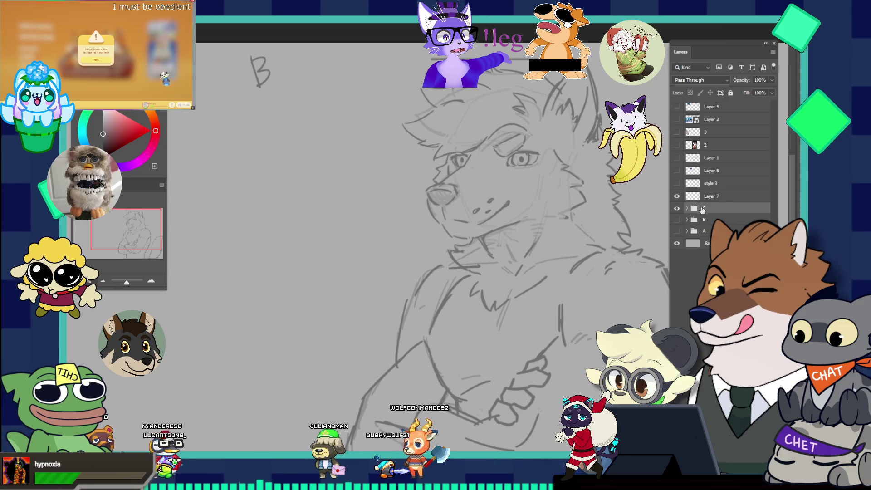
left_click(677, 220)
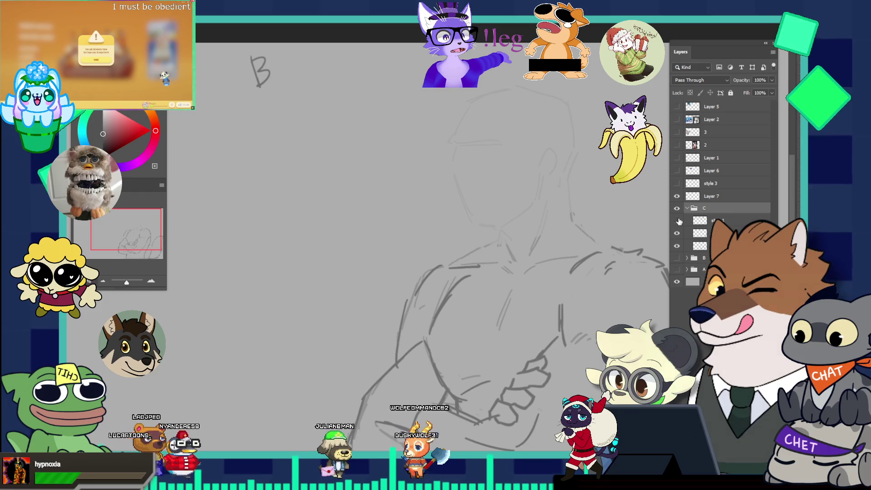
left_click(677, 220)
left_click(701, 220)
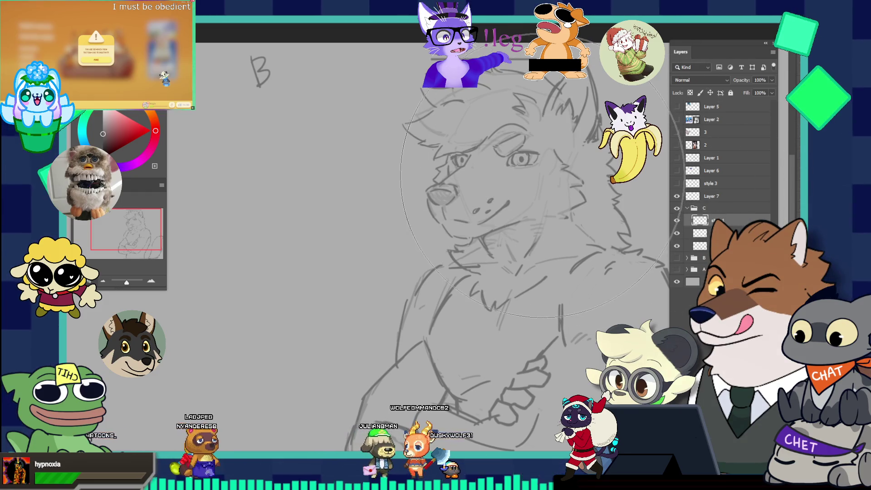
key("bracketleft")
key("bracketleft")
key("bracketleft")
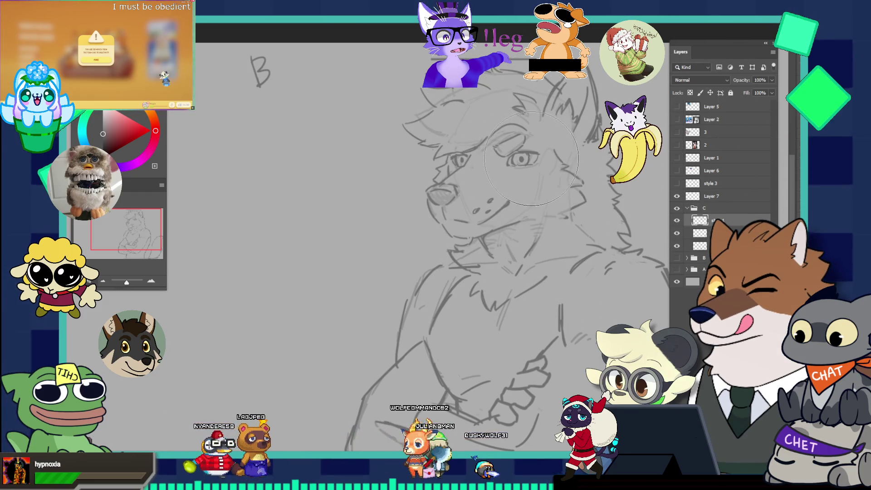
key("bracketleft")
key("bracketleft")
key("bracketleft")
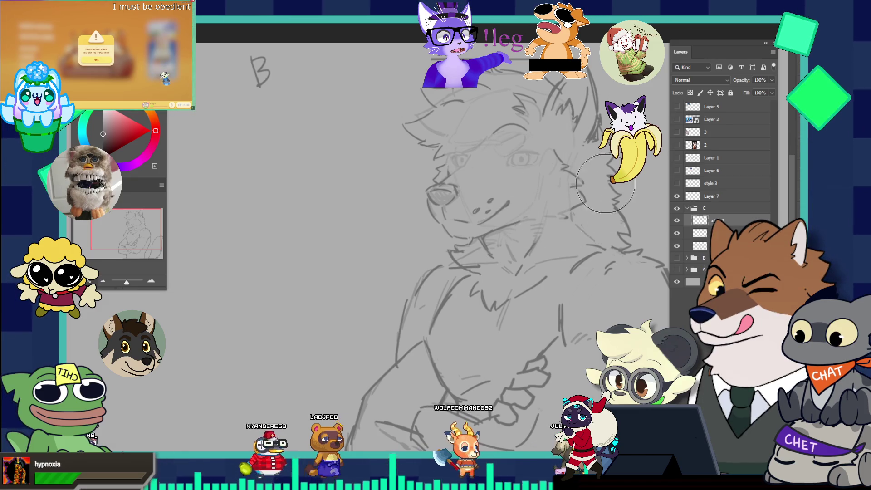
scroll(606, 183, "down", 5)
scroll(657, 229, "up", 3)
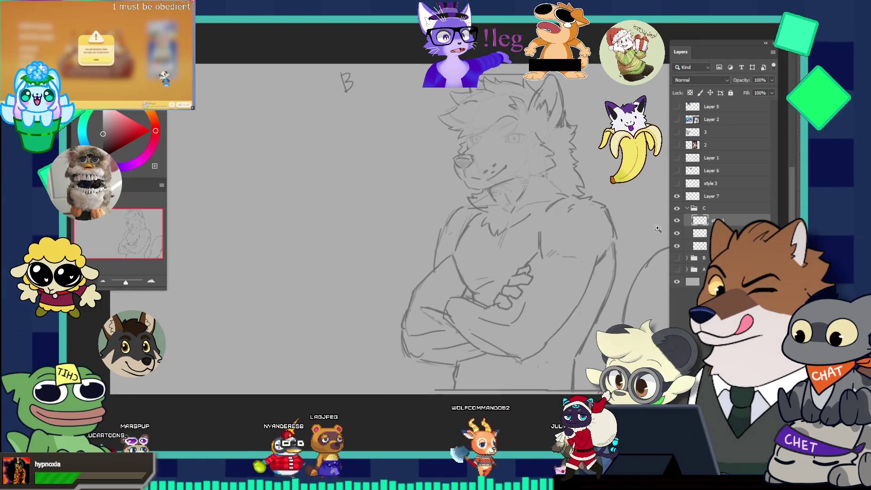
scroll(540, 142, "up", 2)
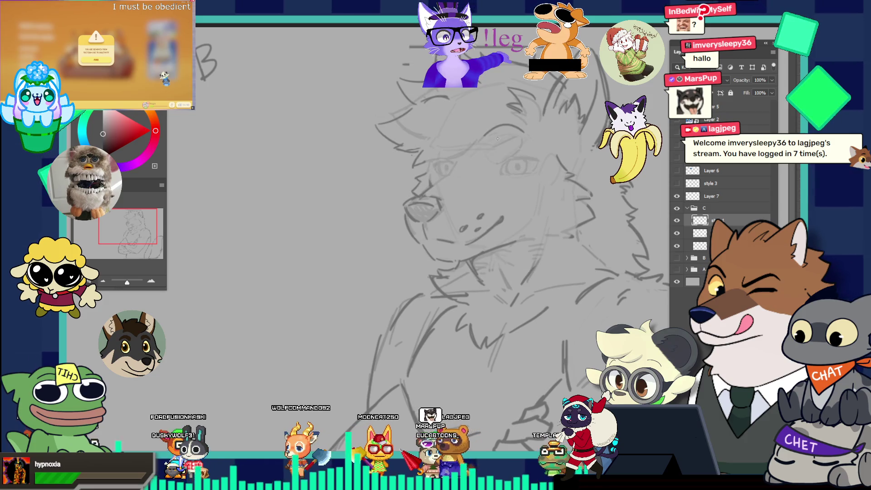
left_click_drag(529, 153, 556, 137)
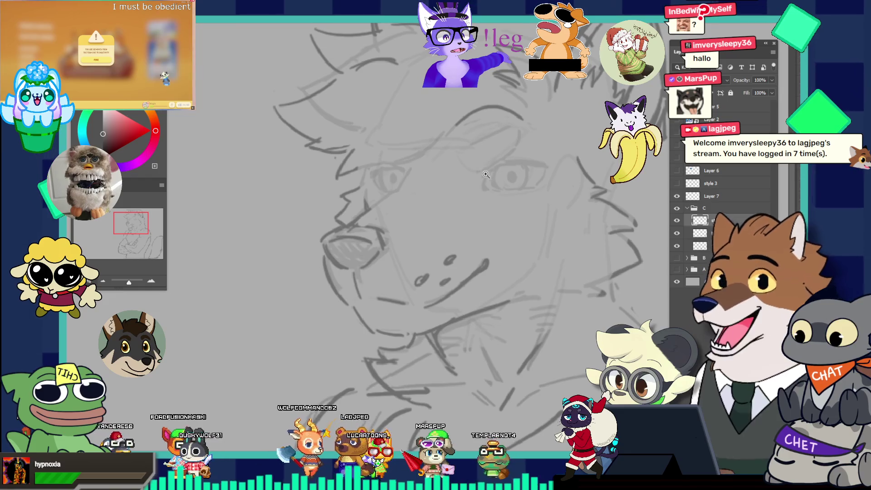
Redraw the far eye's curved line in version C, undo both eyelid strokes, and fit the figure in view
left_click(493, 156)
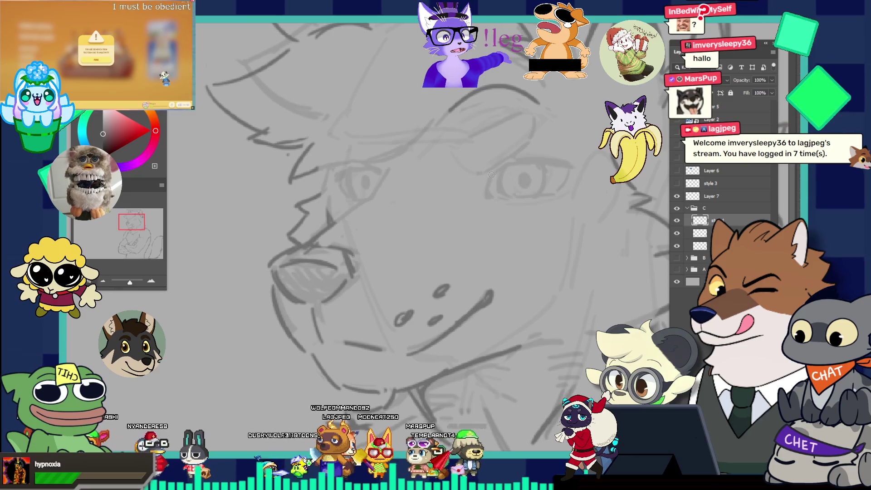
left_click_drag(486, 193, 506, 151)
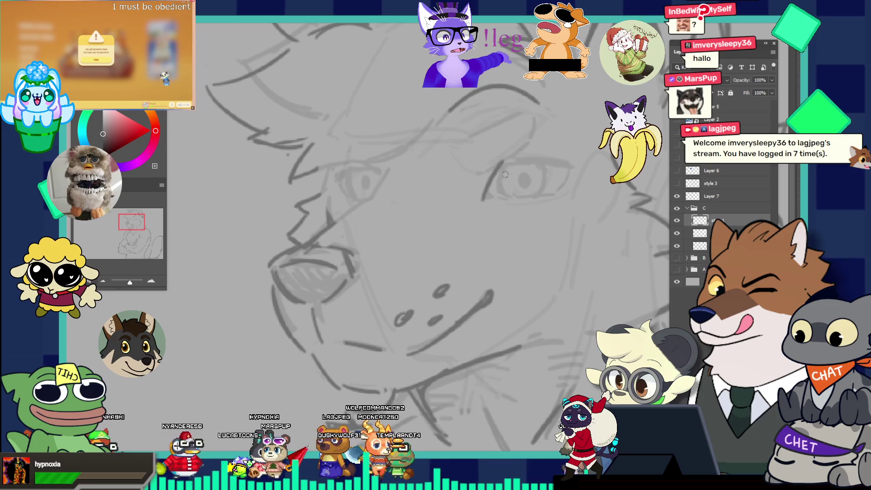
key("ctrl+z")
left_click_drag(486, 197, 501, 156)
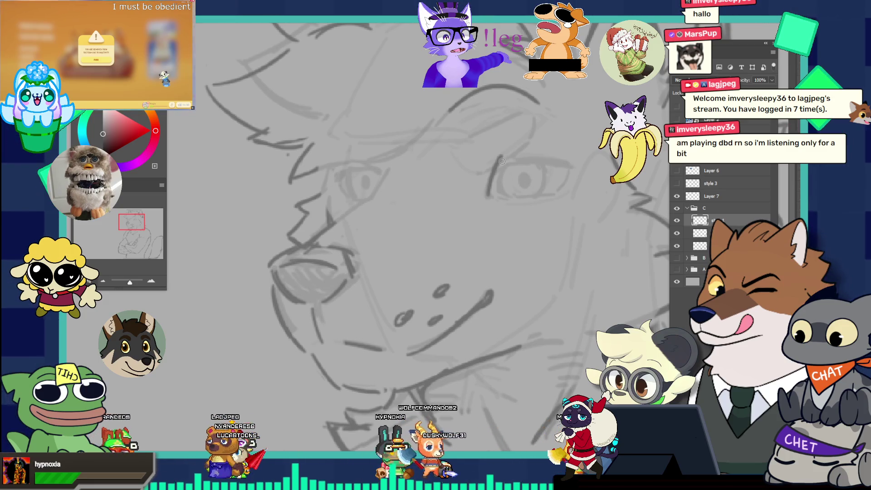
left_click_drag(500, 155, 552, 158)
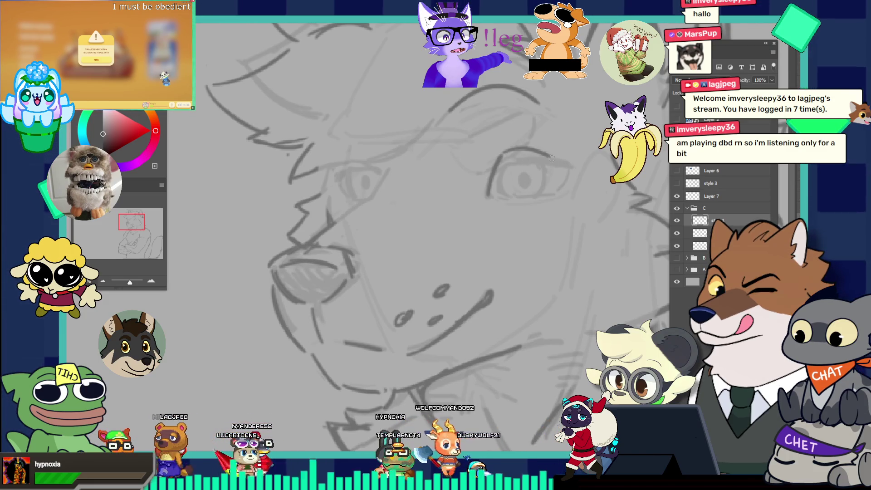
key("ctrl+z")
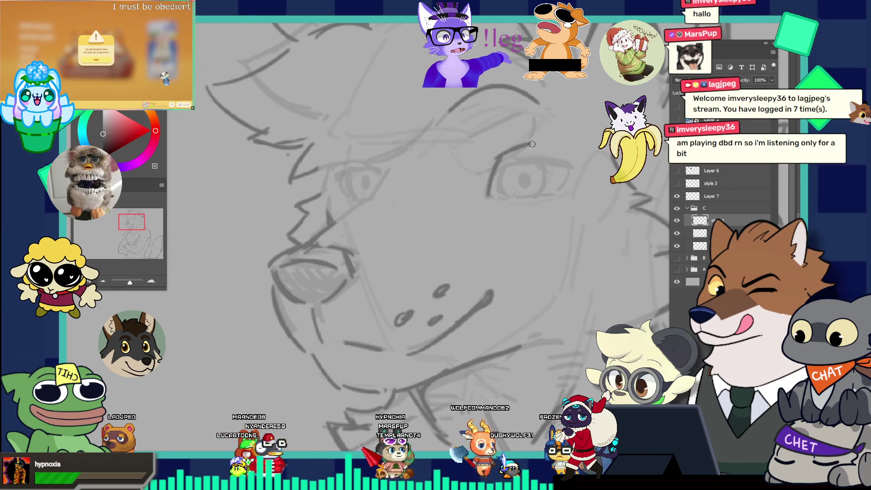
key("ctrl+z")
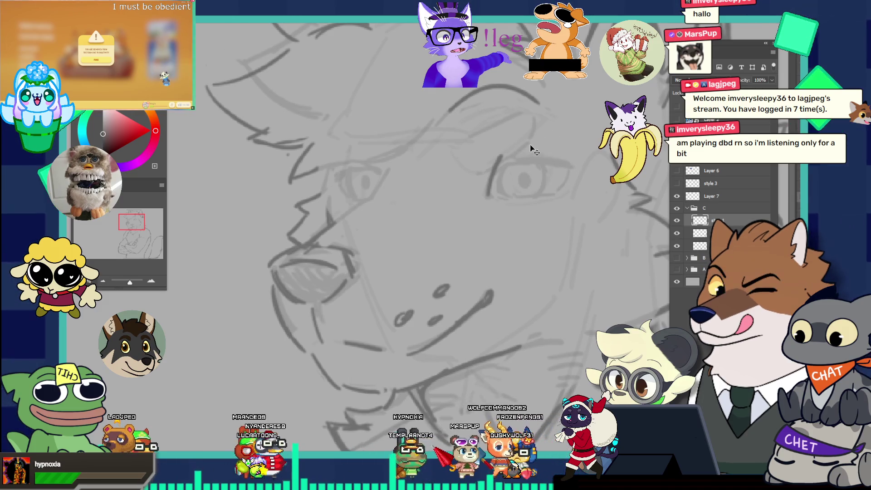
key("ctrl+0")
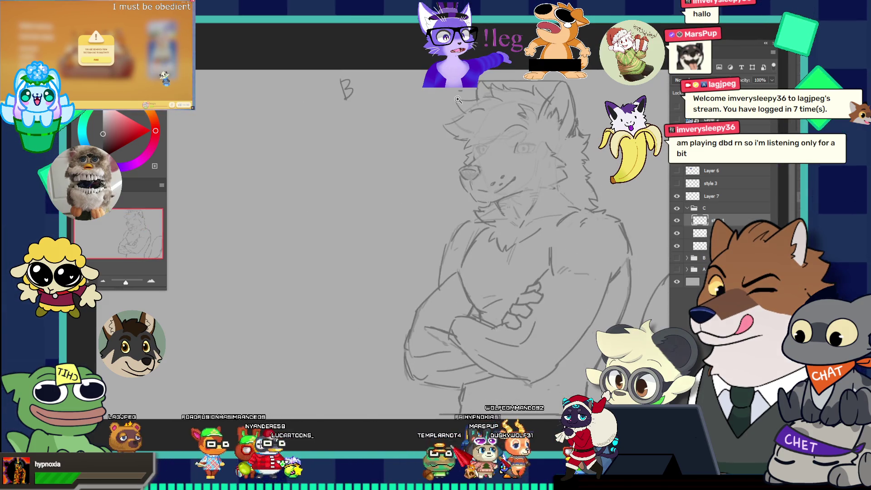
Paste a wolf reference in place of the Darius image and place it beside the sketch's face, magnified
key("ctrl+v")
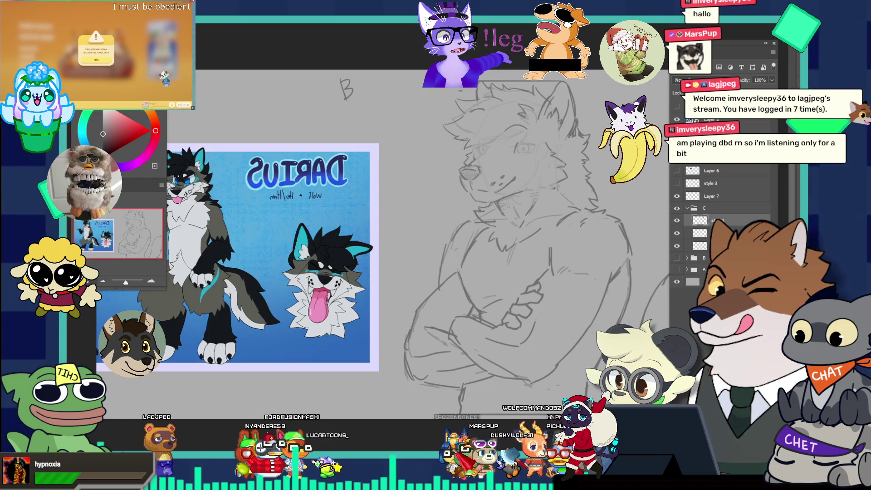
key("ctrl+z")
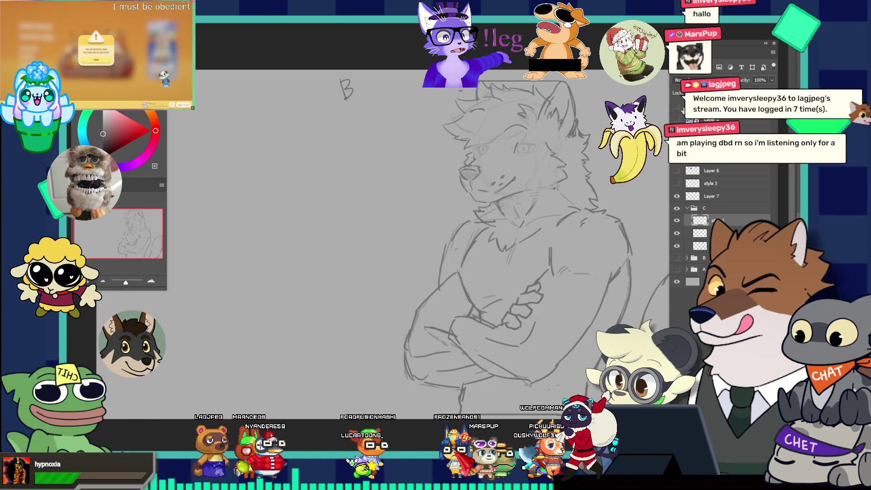
key("ctrl+v")
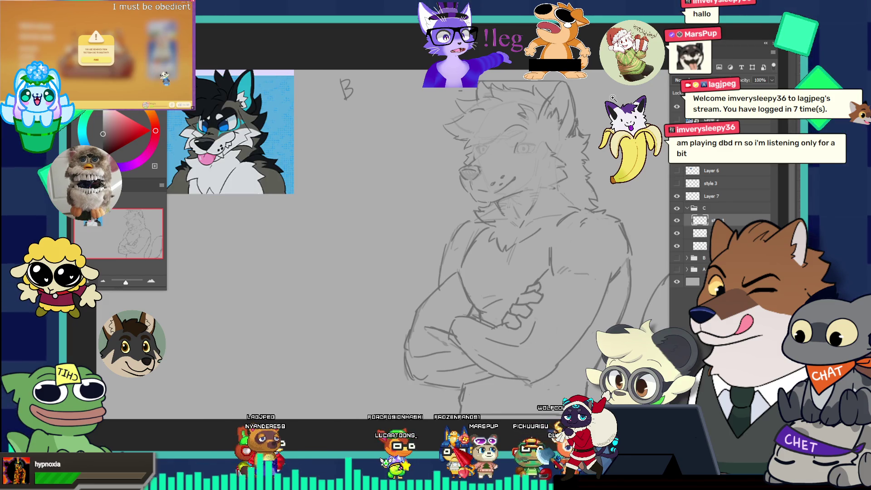
mouse_move(291, 151)
left_mouse_down()
mouse_move(445, 188)
mouse_move(456, 164)
left_mouse_up()
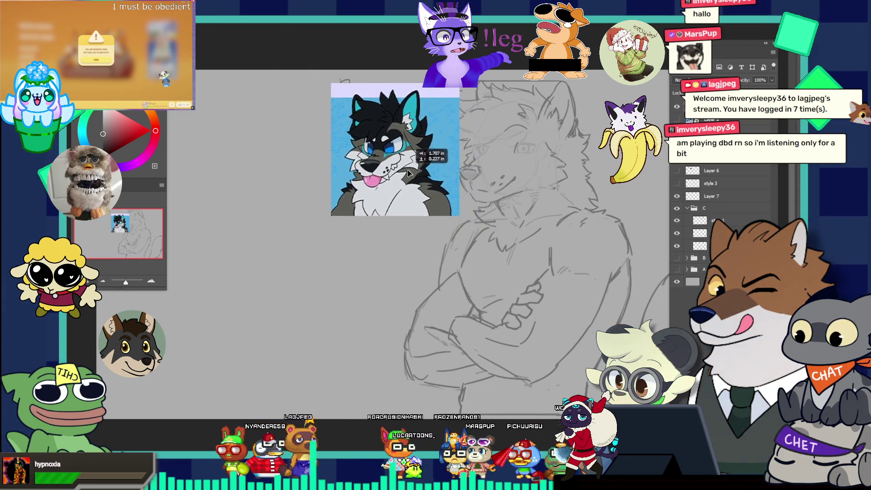
left_click(558, 134)
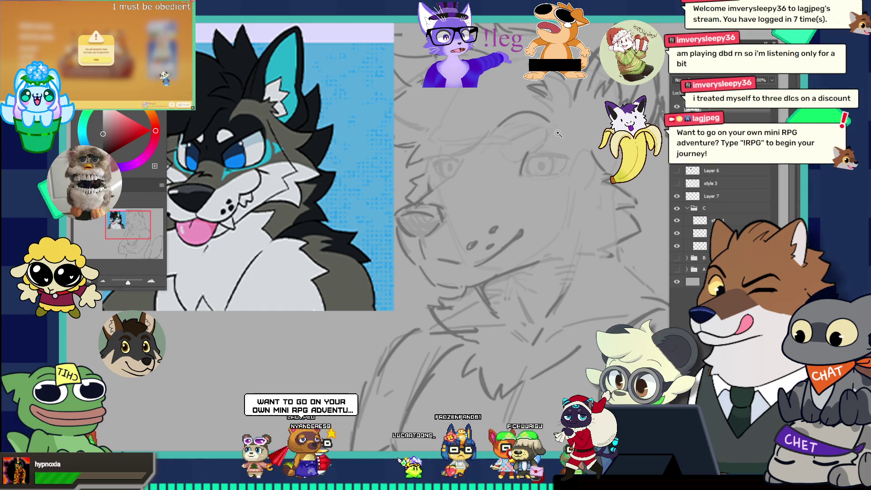
left_click(545, 135)
On the sketch layer, extend the eye's upper eyelid line to match the colored headshot reference
left_click(545, 136, "alt")
left_click(549, 120)
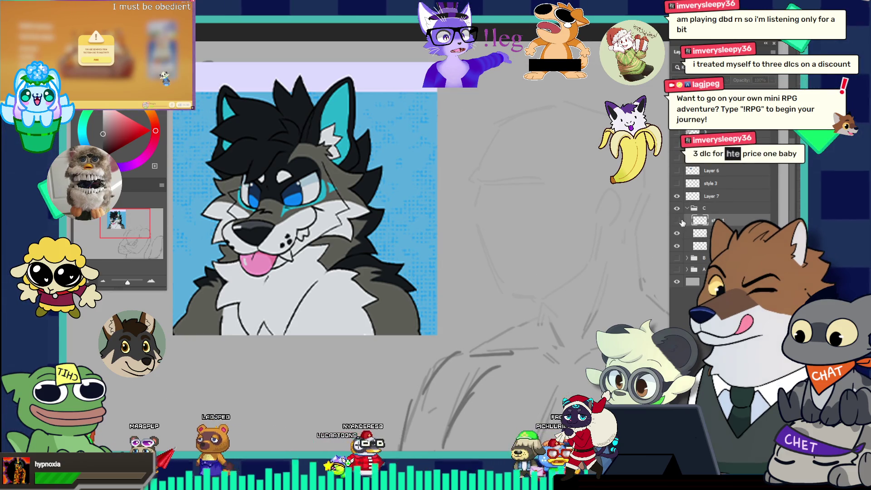
left_click(732, 221)
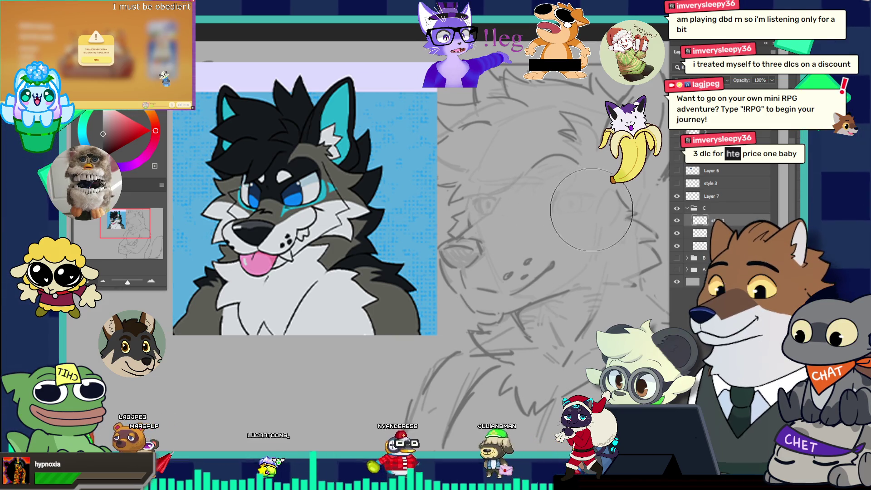
scroll(568, 205, "up", 1)
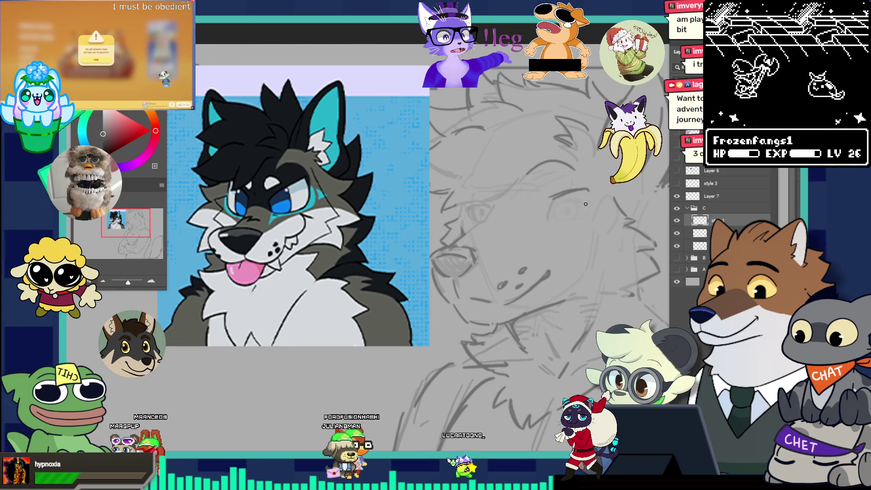
left_click(595, 193)
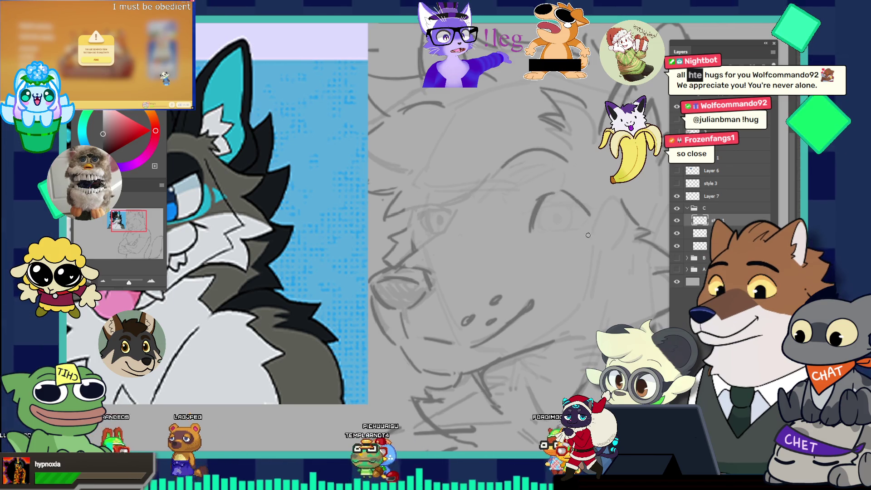
left_click_drag(555, 192, 580, 209)
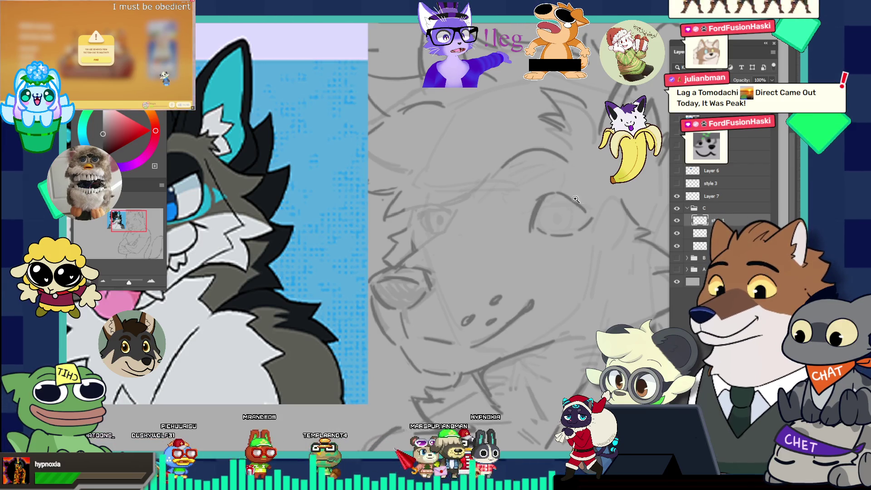
scroll(576, 199, "down", 5)
scroll(576, 199, "up", 8)
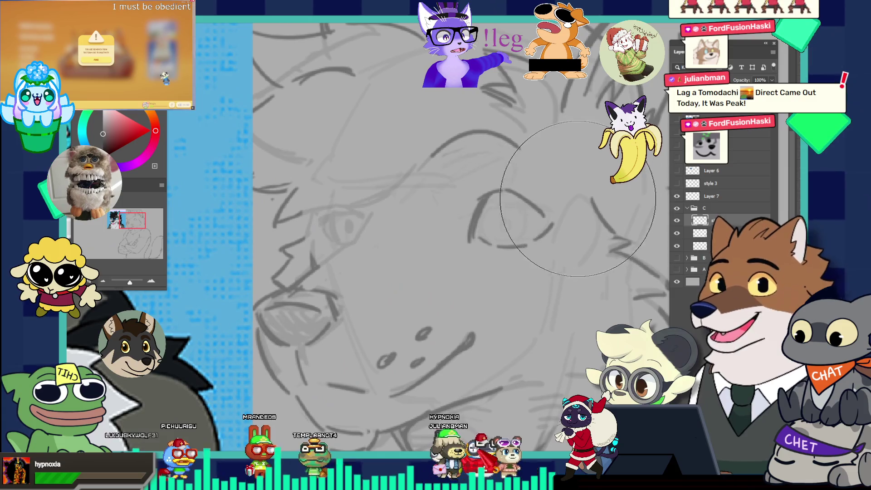
Resize the brush and draw vertical iris strokes inside the wolf sketch's eye
key("bracketleft")
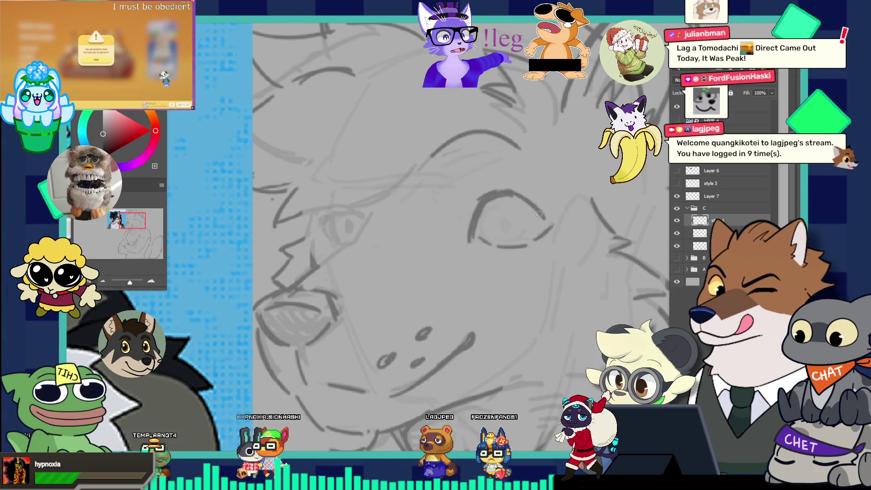
key("e")
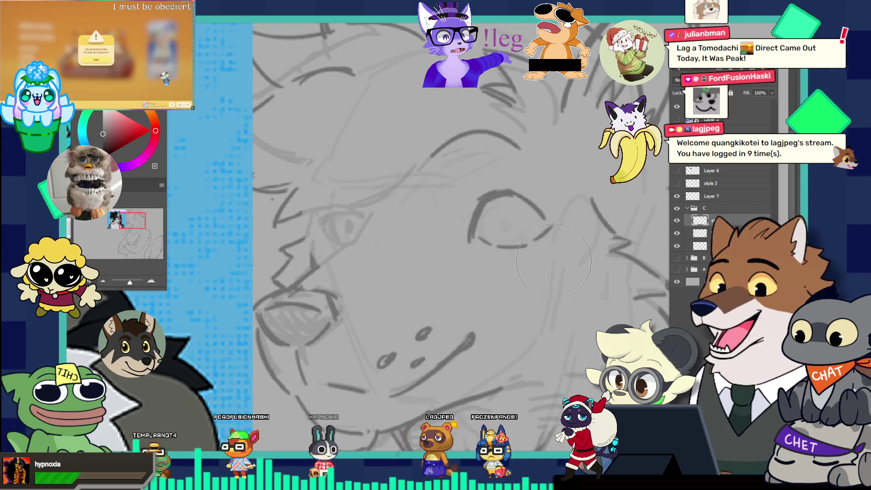
key("b")
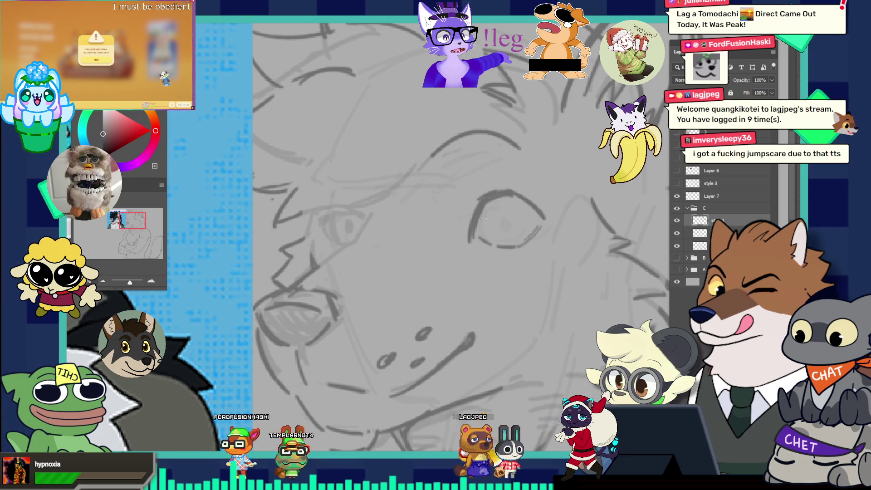
left_click_drag(484, 204, 490, 245)
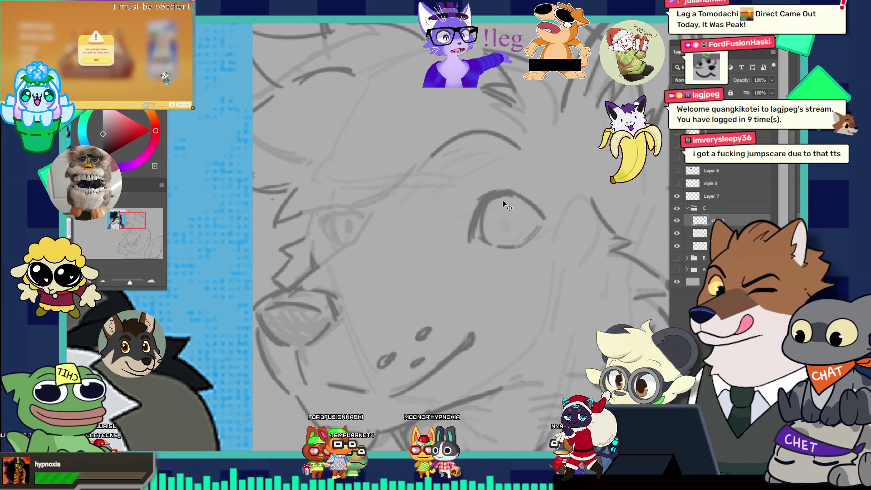
left_click_drag(511, 195, 515, 243)
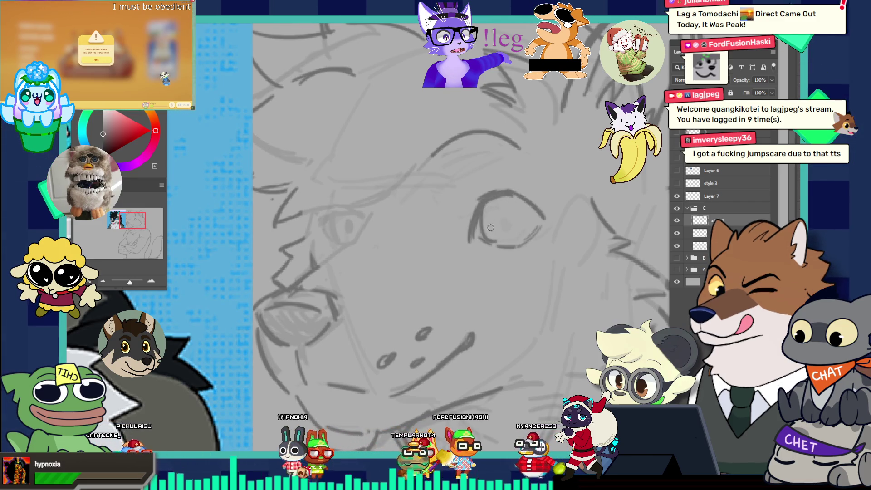
left_click_drag(506, 232, 509, 209)
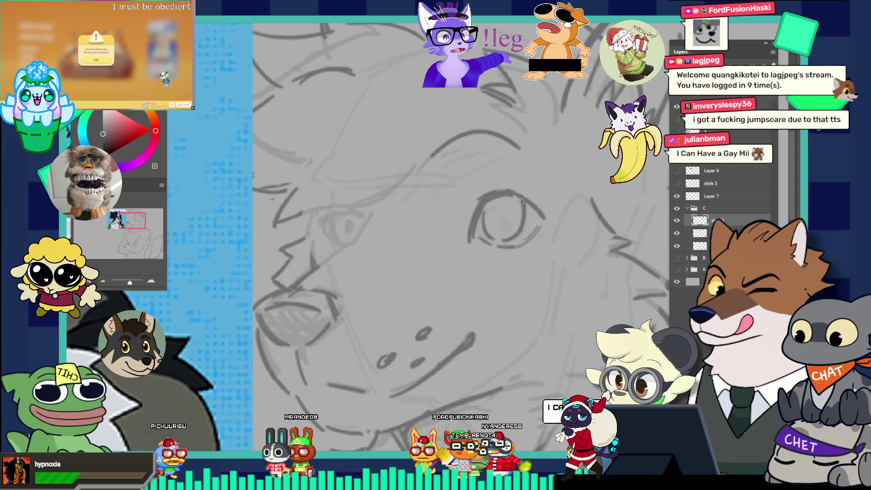
Lasso the eye's lines and stretch them slightly wider with Free Transform
left_click_drag(516, 191, 463, 137)
left_click_drag(525, 192, 570, 210)
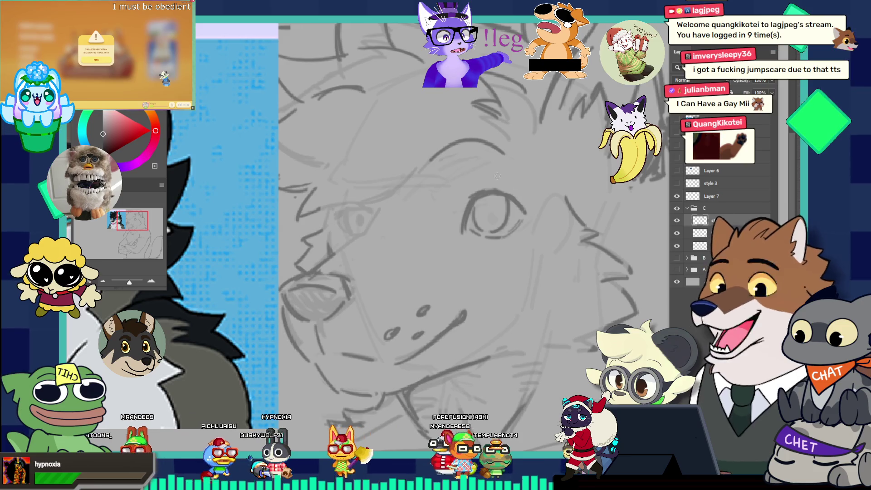
left_click_drag(518, 199, 444, 136)
left_click_drag(515, 182, 544, 190)
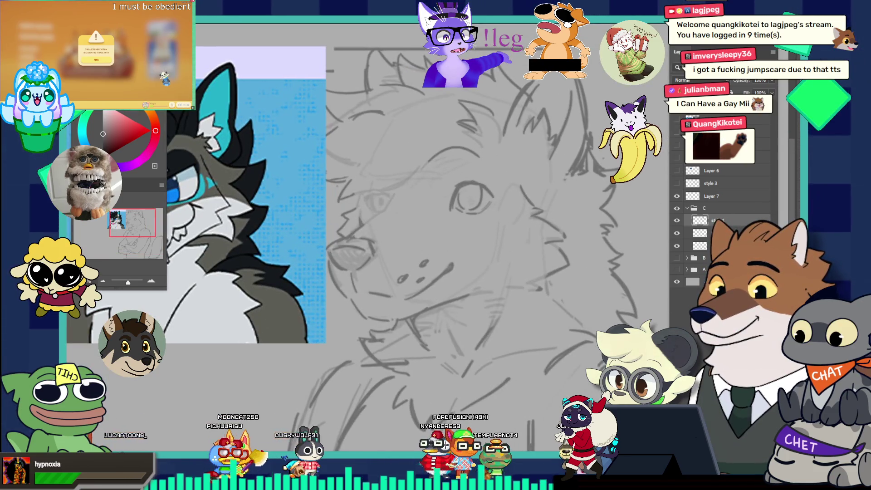
left_click_drag(456, 221, 470, 171)
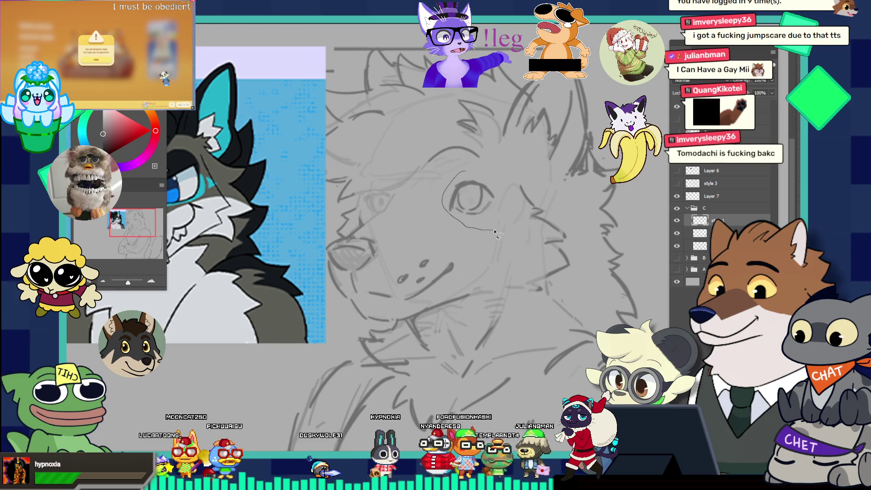
key("ctrl+t")
left_click_drag(508, 209, 514, 200)
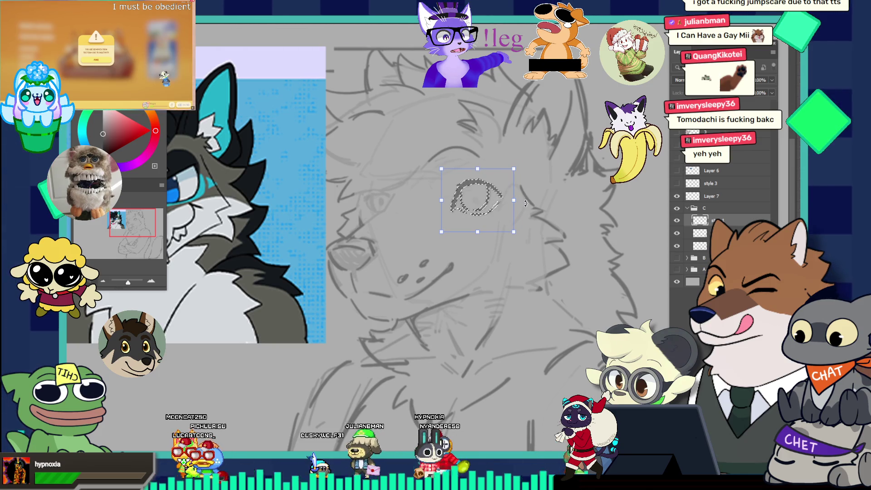
key("Return")
Nudge the reshaped eye slightly to the left and apply the move
scroll(527, 203, "down", 2)
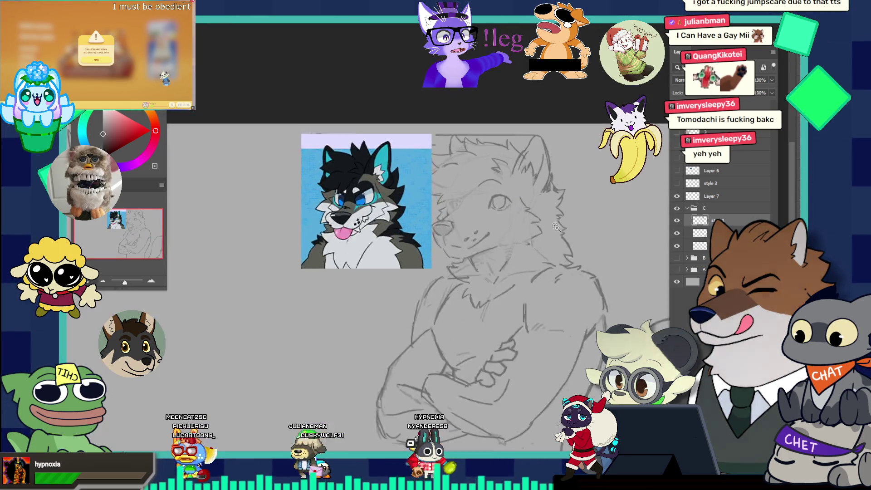
scroll(555, 227, "up", 2)
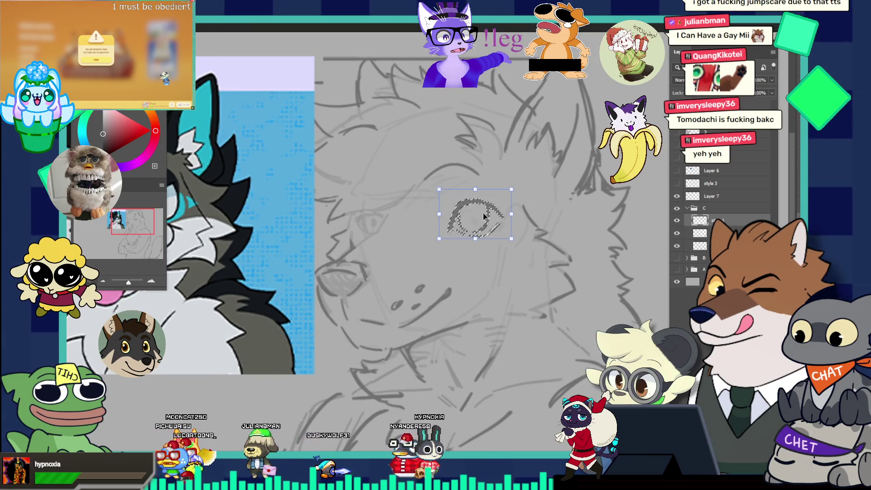
left_click_drag(469, 208, 477, 212)
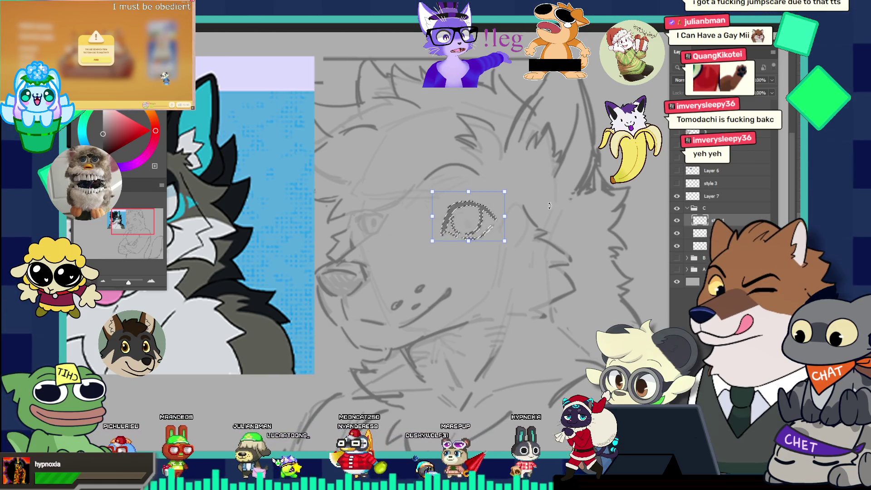
key("Return")
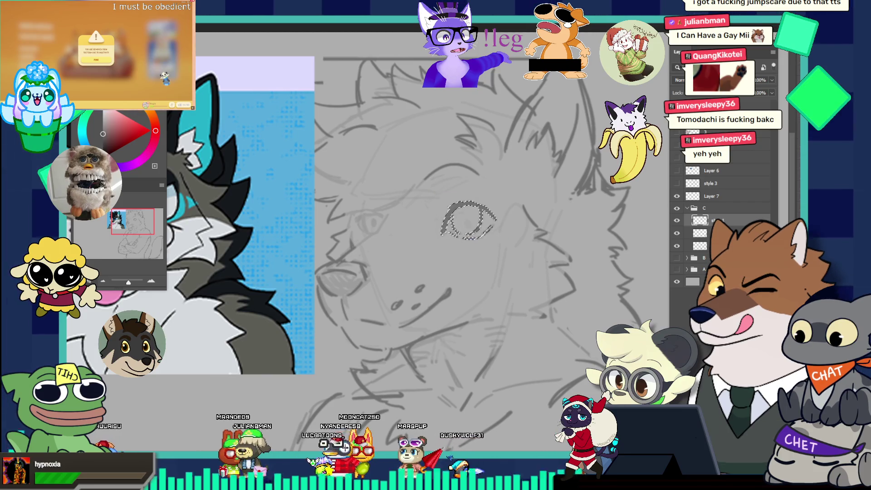
key("ctrl+0")
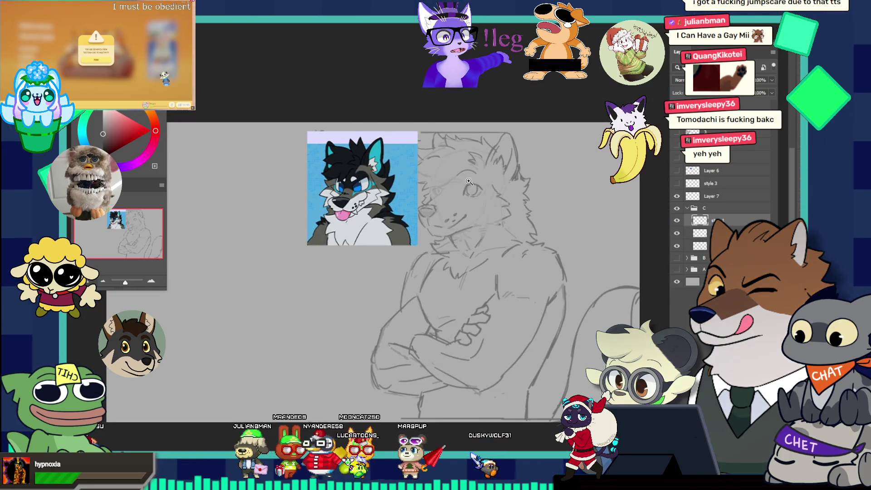
Zoom in twice on the wolf sketch's face with the Zoom tool
left_click(469, 181)
left_click(458, 183)
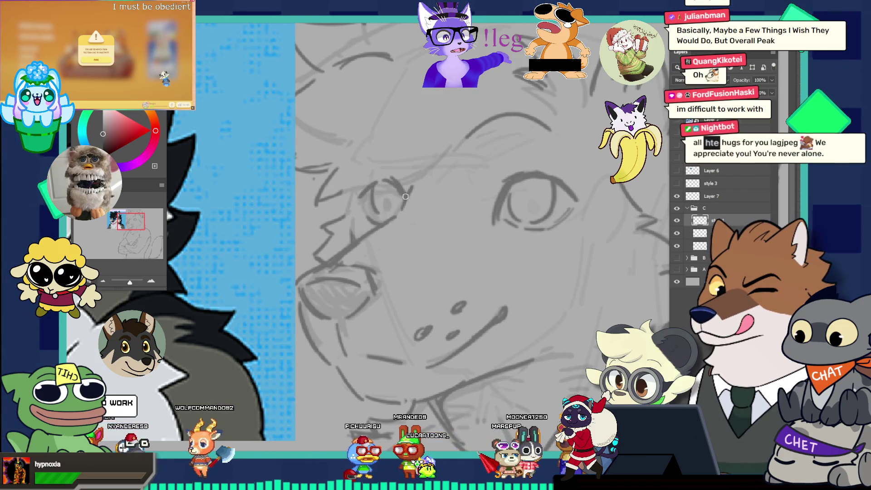
key("v")
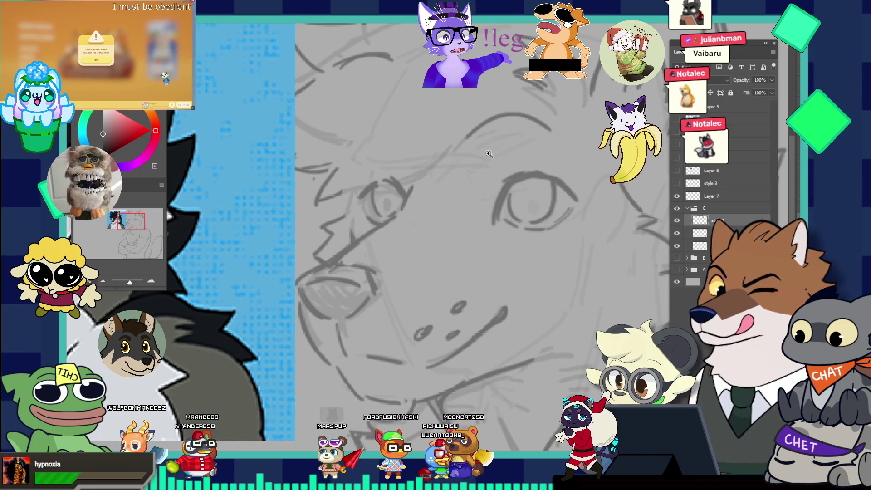
scroll(424, 115, "down", 2)
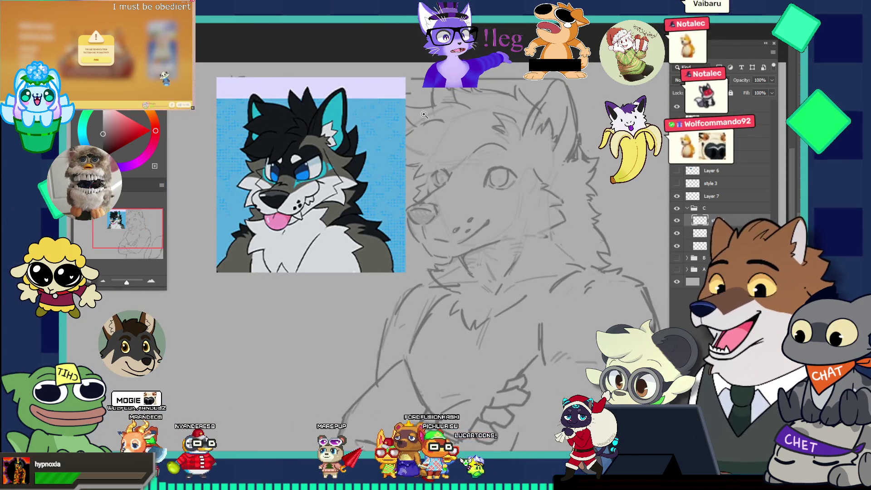
scroll(502, 144, "up", 2)
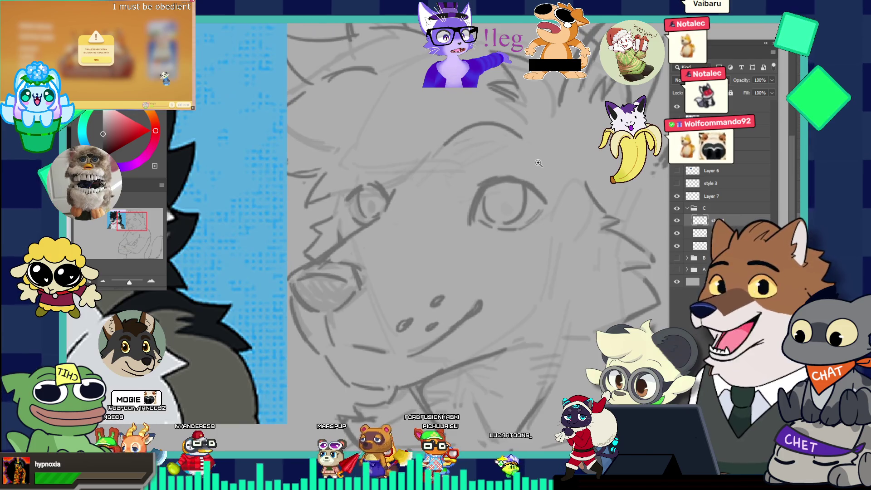
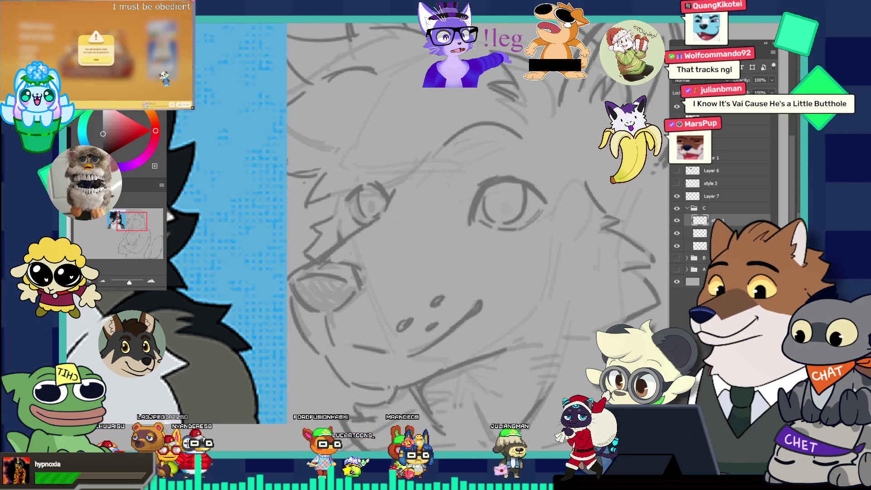
Lasso the cheek fur line on the right side of the face and nudge it into place
scroll(477, 165, "down", 3)
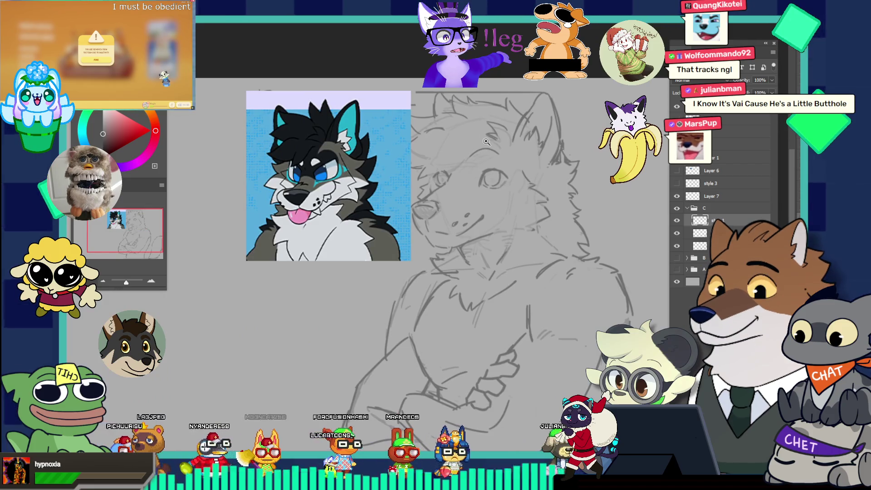
left_click_drag(503, 142, 521, 123)
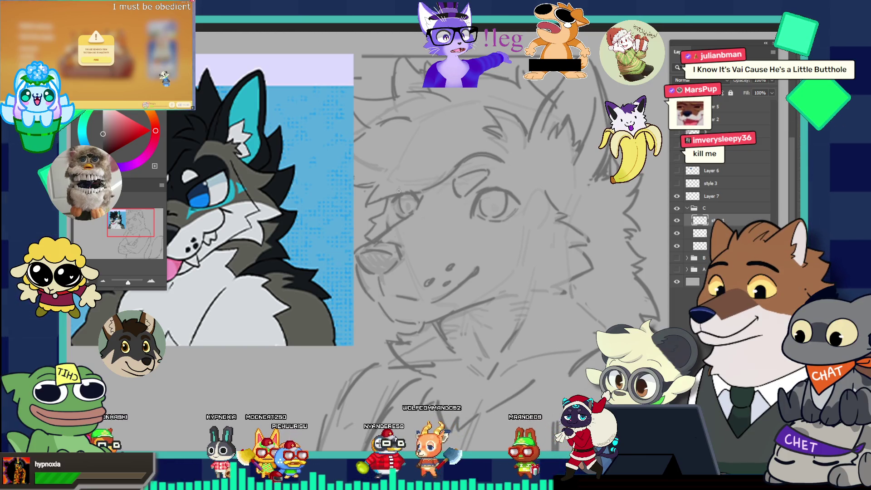
key("ctrl+0")
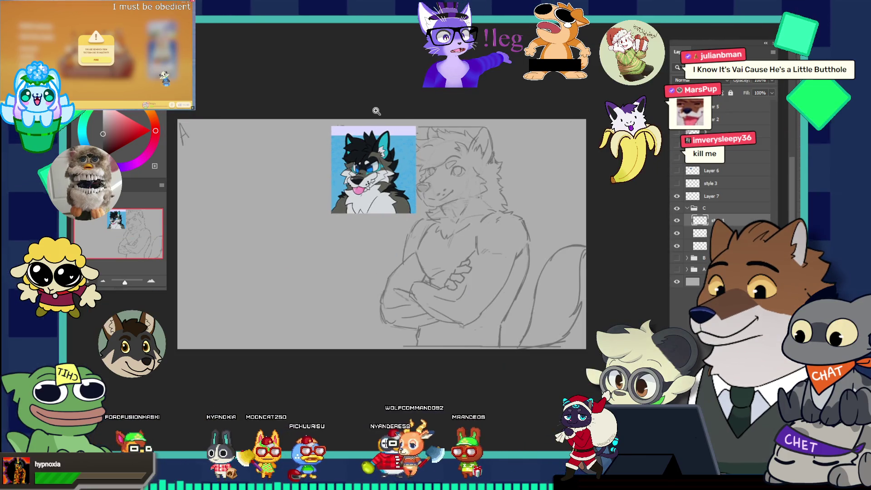
mouse_move(468, 178)
left_mouse_down()
mouse_move(502, 168)
mouse_move(477, 165)
mouse_move(517, 166)
left_mouse_up()
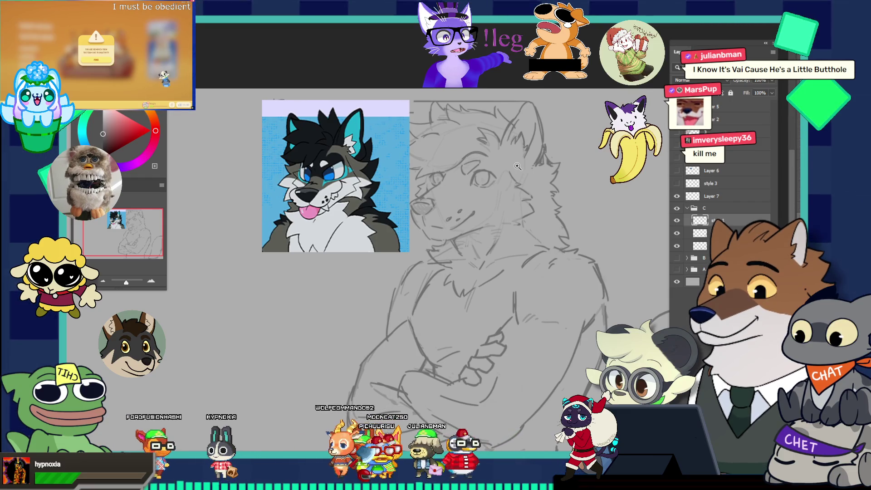
left_click(556, 149)
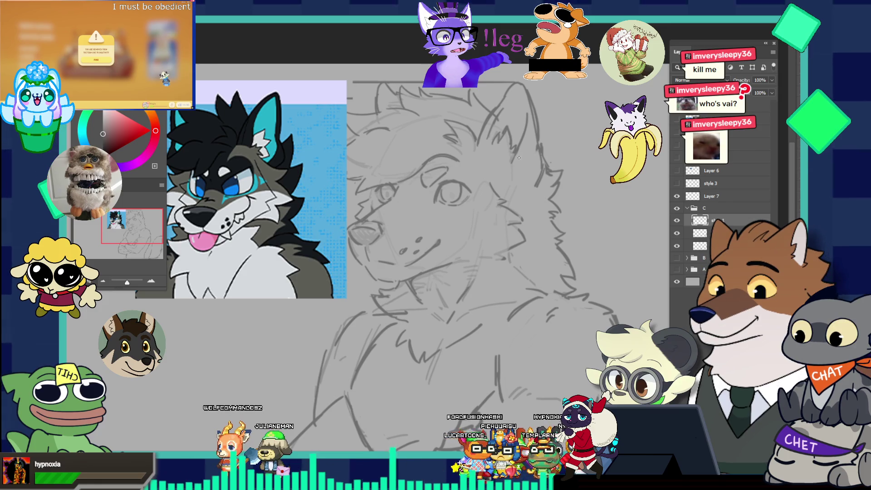
scroll(528, 151, "down", 3)
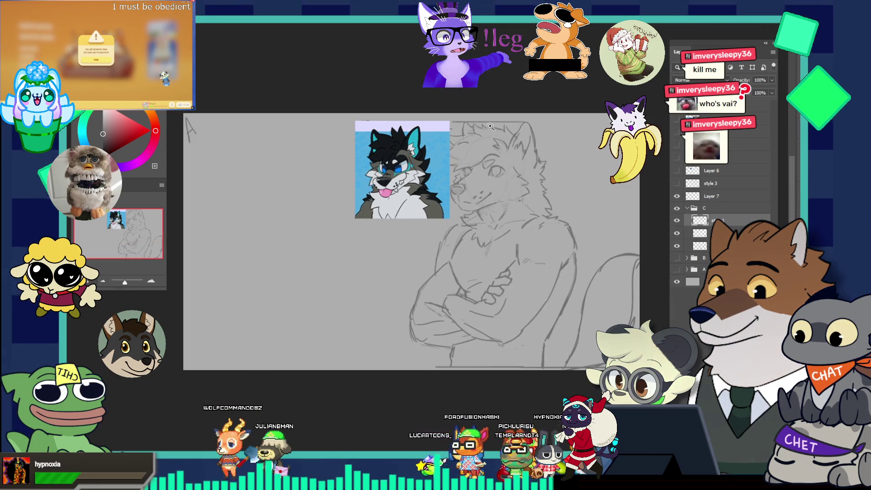
scroll(554, 195, "up", 2)
scroll(554, 195, "up", 1)
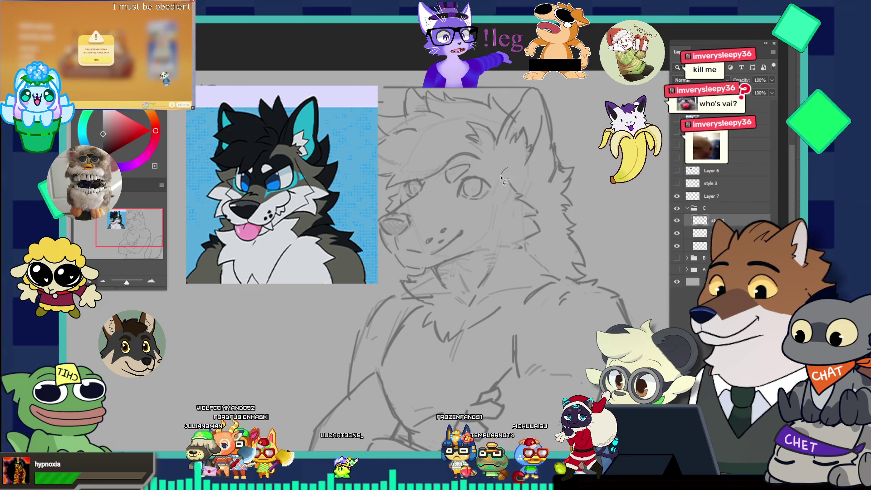
left_click_drag(507, 167, 502, 217)
mouse_move(526, 254)
left_mouse_down()
mouse_move(547, 211)
mouse_move(540, 201)
left_mouse_up()
key("Return")
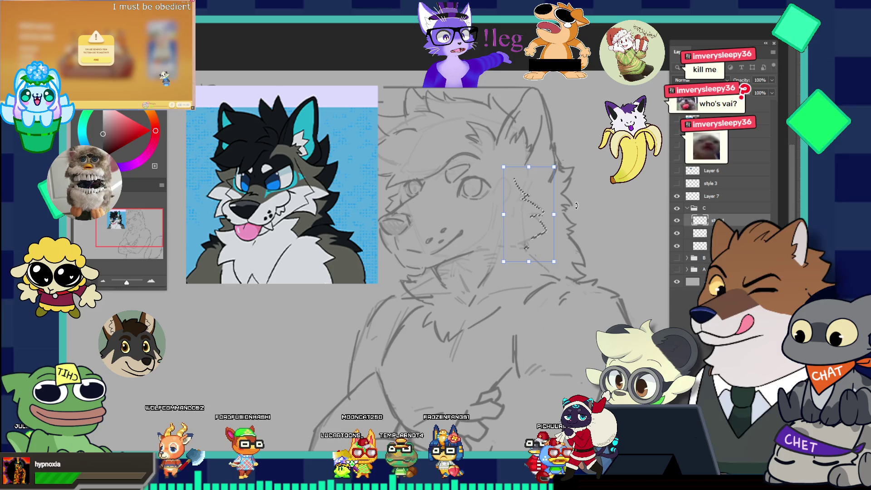
Lasso the right eye and shift it slightly sideways with a free transform
scroll(587, 190, "down", 3)
left_click(545, 190)
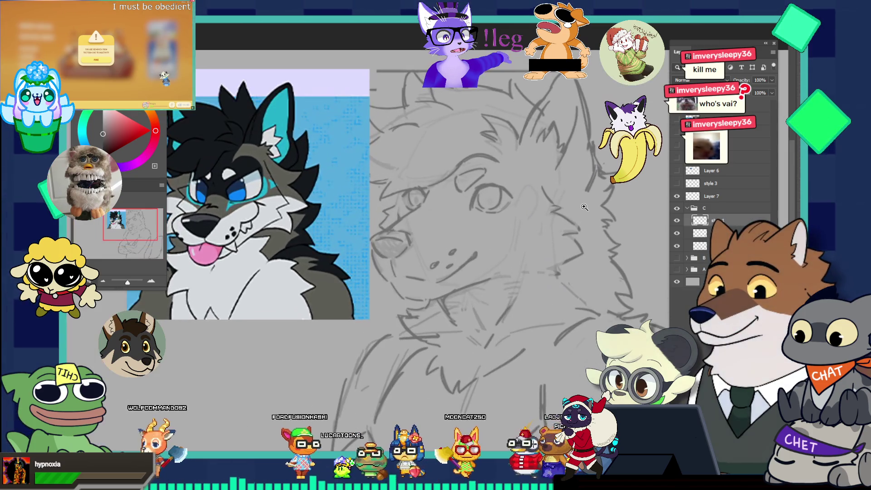
left_click(586, 212)
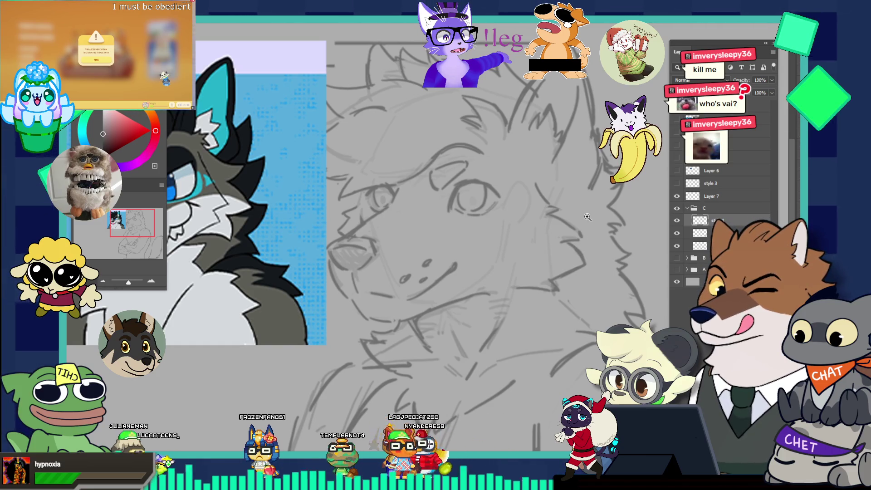
key("ctrl+0")
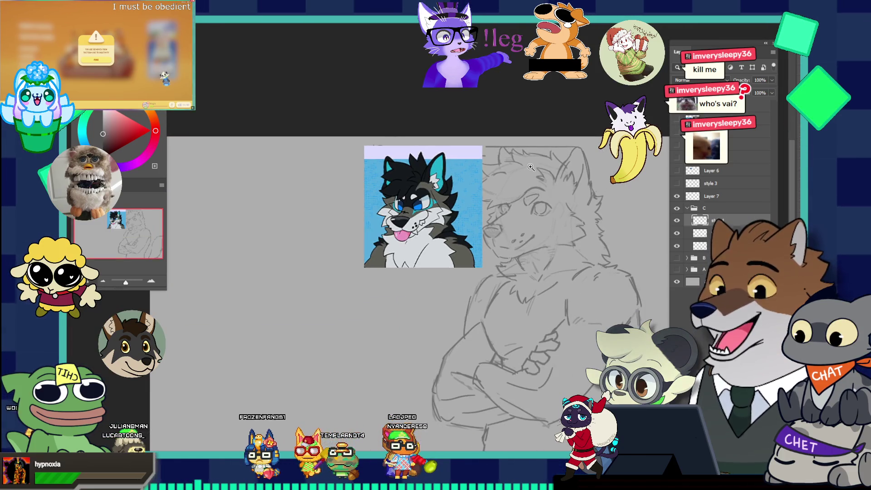
left_click(530, 167)
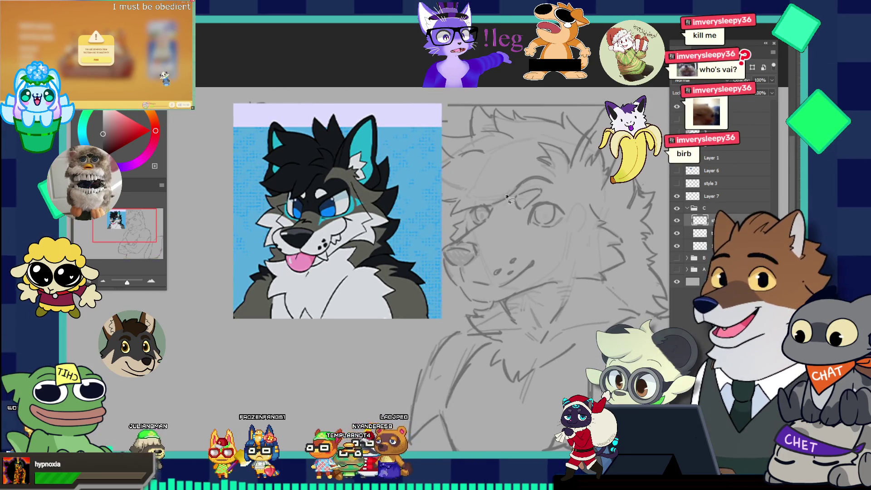
left_click_drag(522, 187, 505, 219)
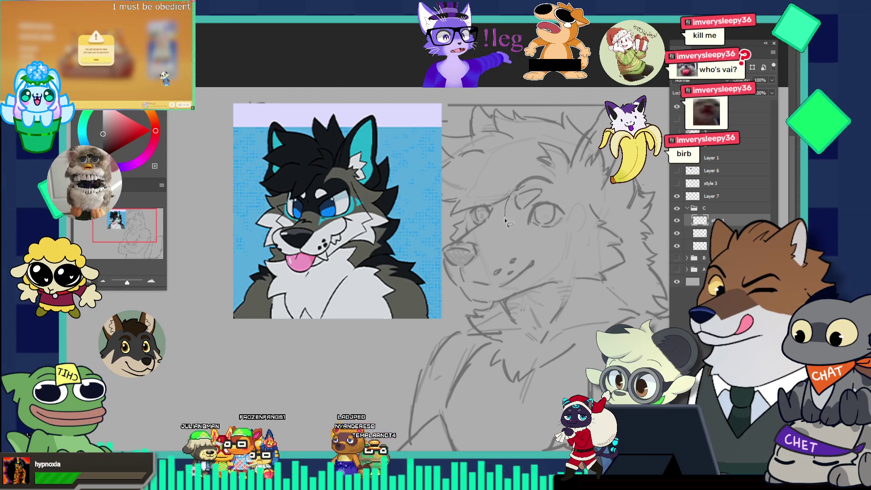
mouse_move(556, 235)
left_mouse_down()
mouse_move(575, 222)
mouse_move(563, 194)
mouse_move(540, 185)
left_mouse_up()
key("ctrl+t")
left_click_drag(545, 222, 550, 225)
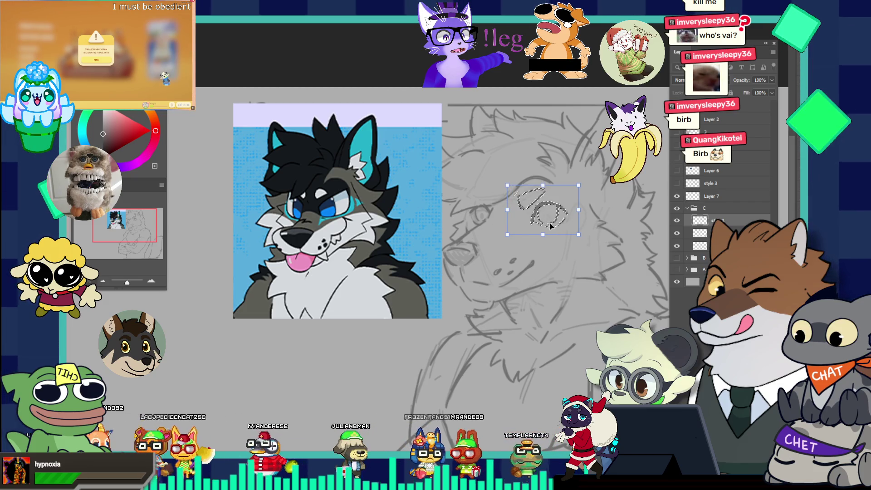
Zoom in and out over the wolf sketch to compare the adjusted face with the colour reference
scroll(550, 236, "down", 3)
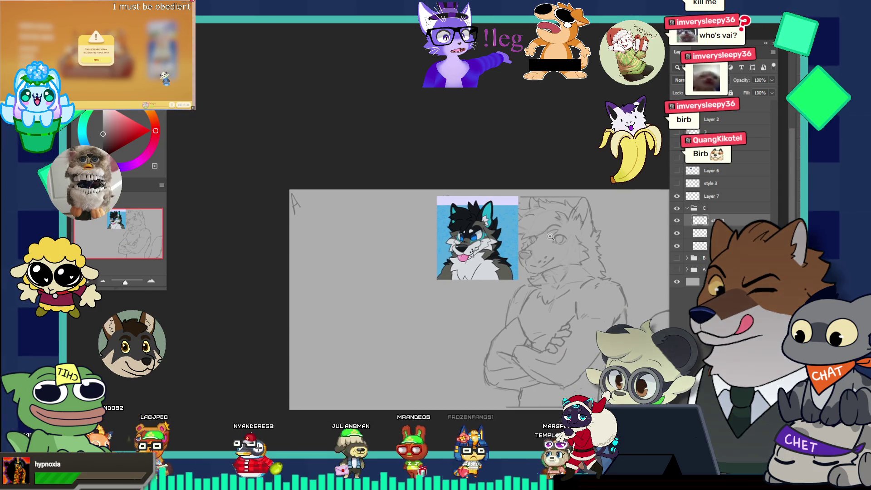
scroll(577, 286, "up", 2)
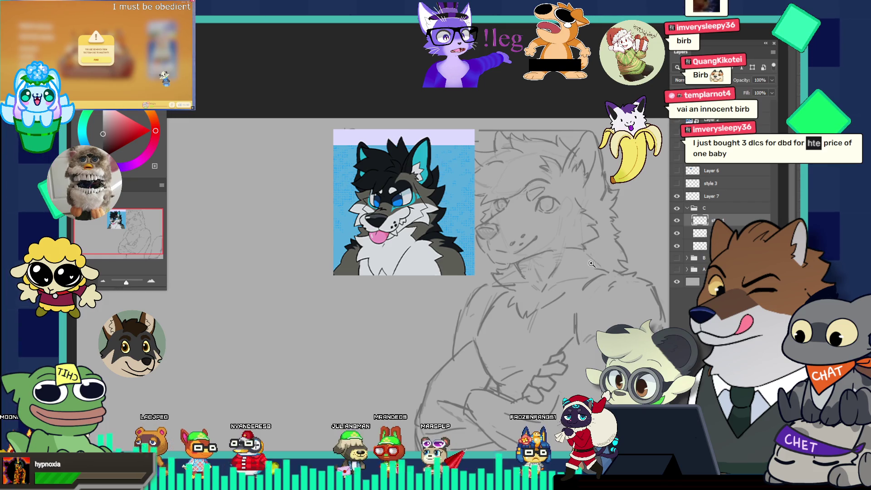
scroll(621, 284, "up", 1)
scroll(620, 284, "up", 1)
scroll(533, 189, "down", 1)
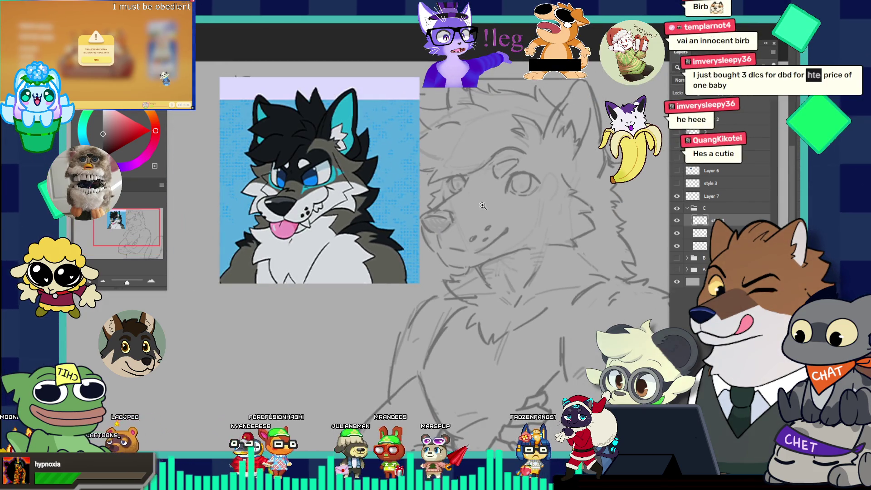
scroll(533, 189, "up", 1)
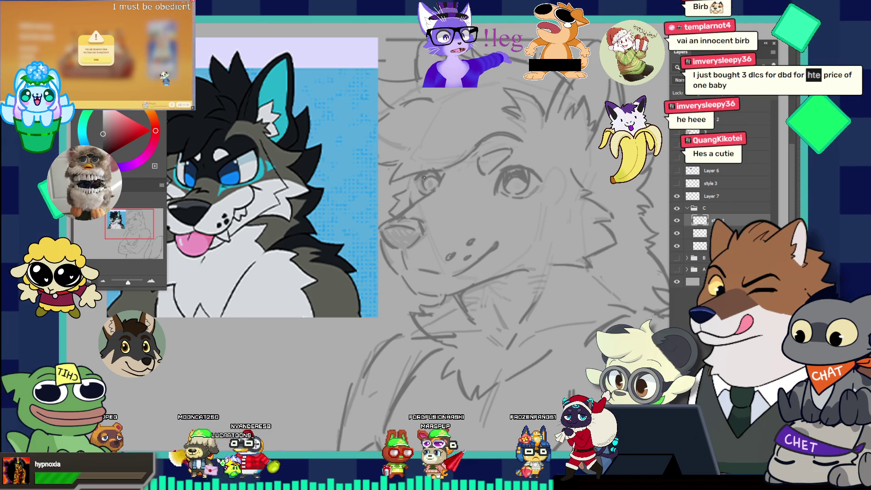
key("ctrl+0")
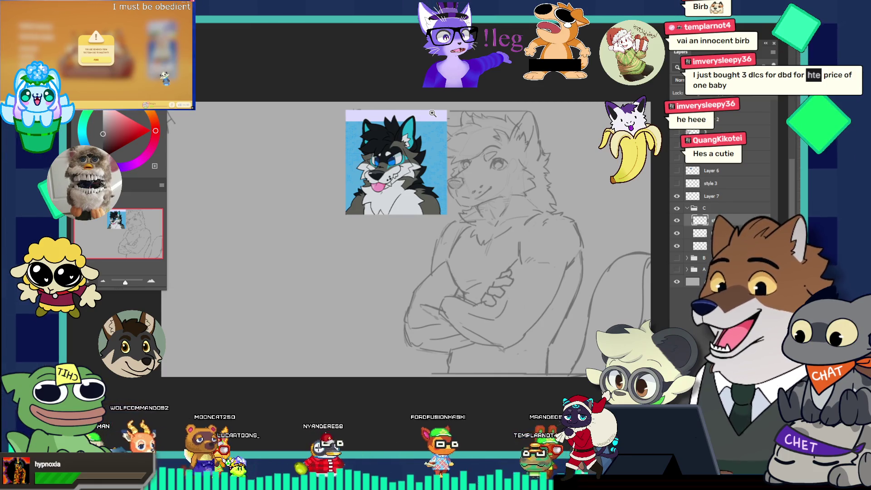
left_click(519, 194)
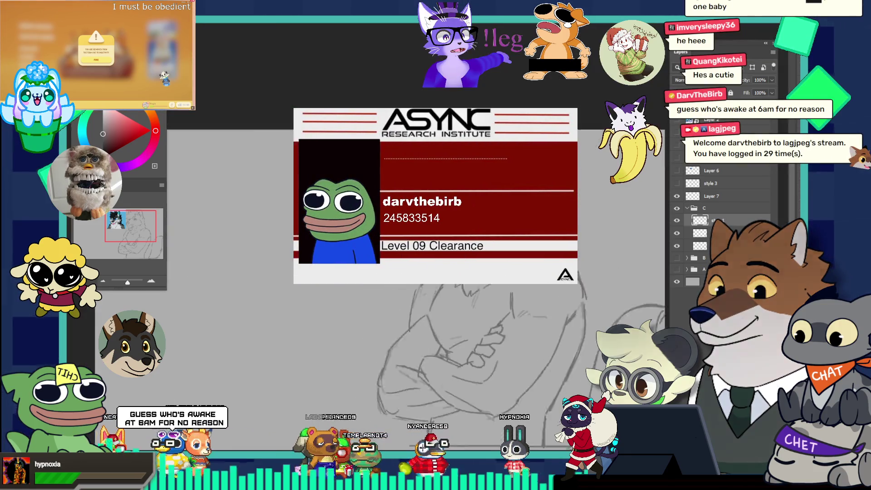
scroll(541, 218, "down", 2)
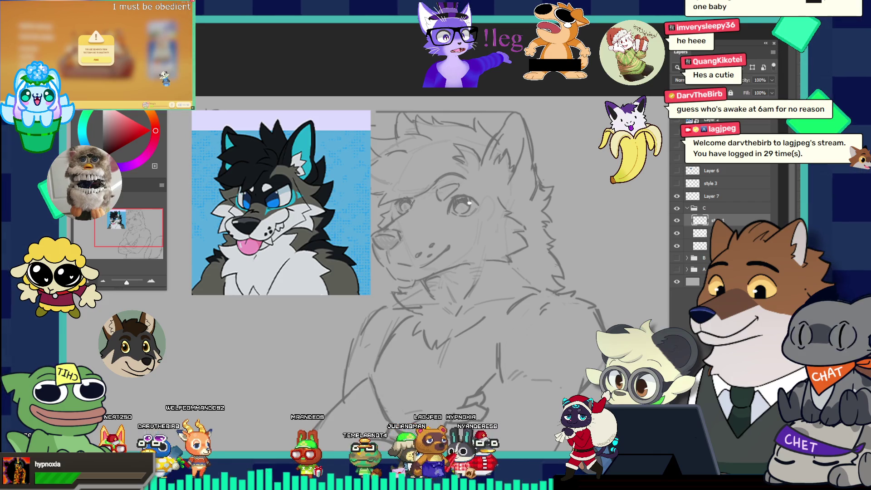
scroll(436, 169, "down", 3)
scroll(490, 210, "up", 3)
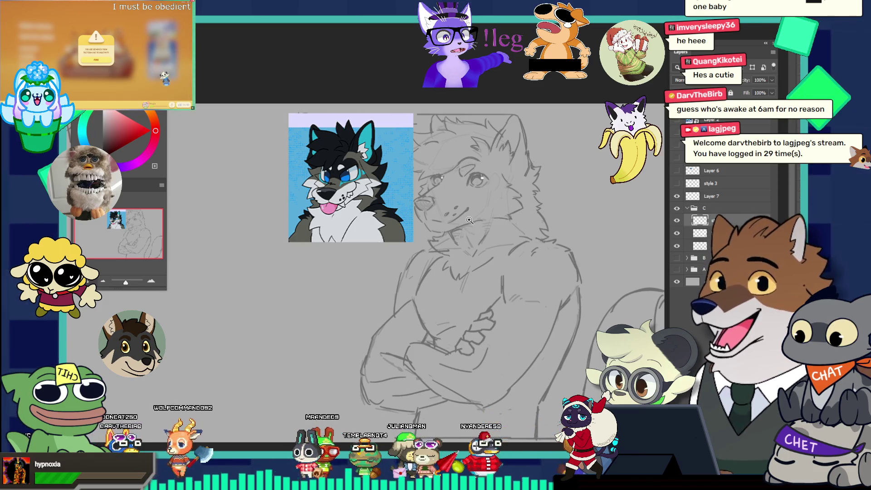
scroll(470, 220, "down", 1)
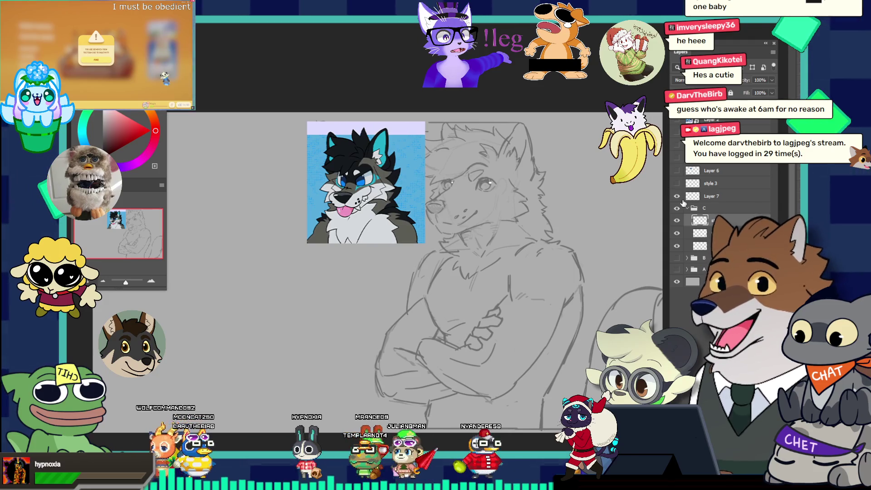
Collapse group C, shift the blue wolf reference left, check the eye, then hide the reference layer
left_click(687, 207)
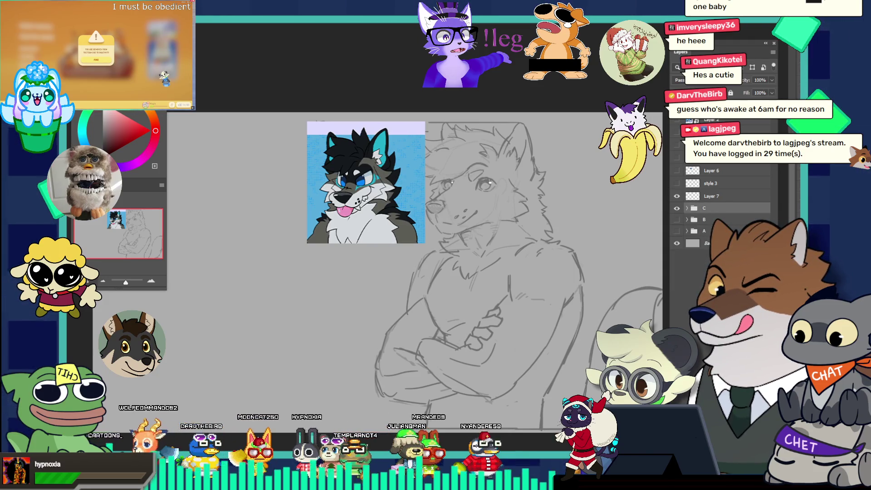
left_click_drag(370, 172, 326, 170)
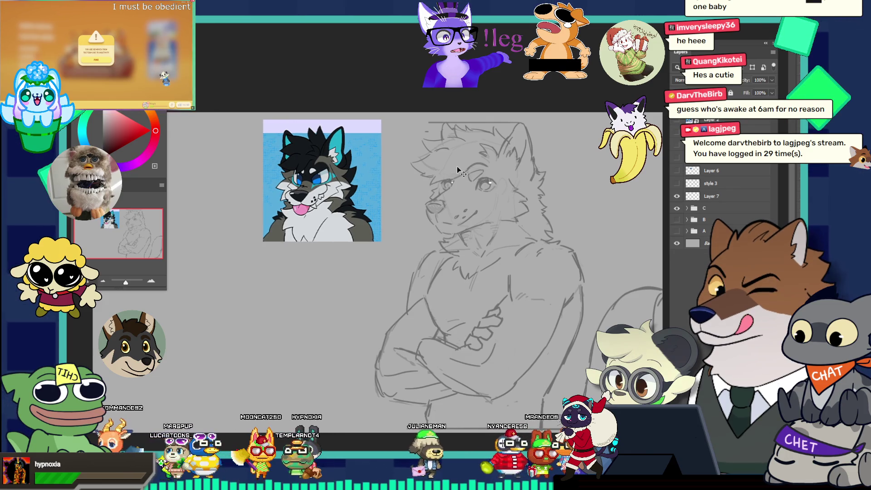
key("z")
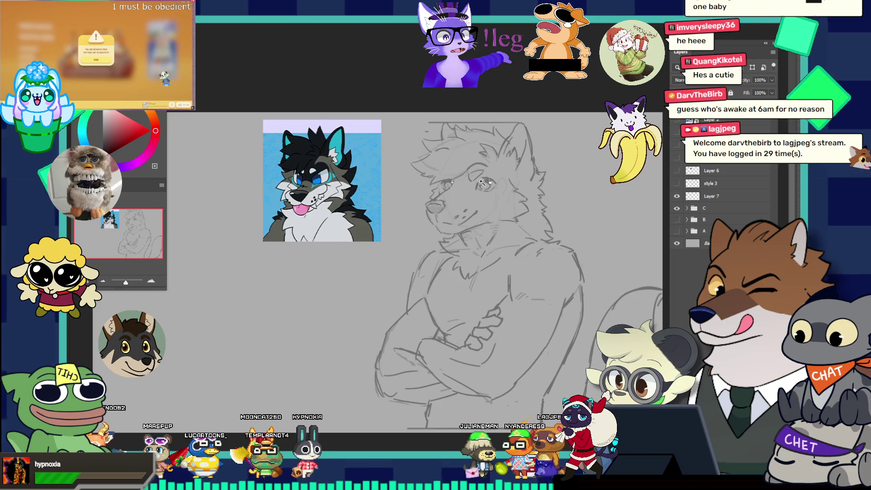
left_click(482, 182)
left_click(554, 183, "alt")
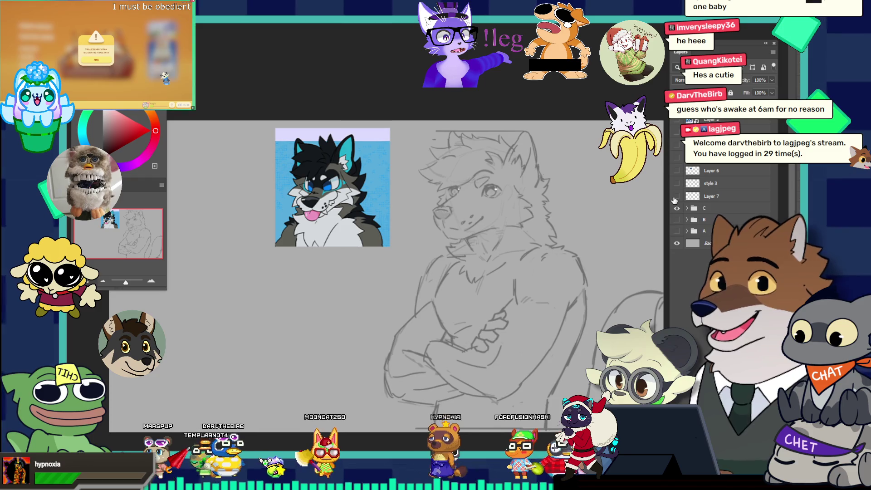
left_click(676, 198)
left_click(506, 193, "alt")
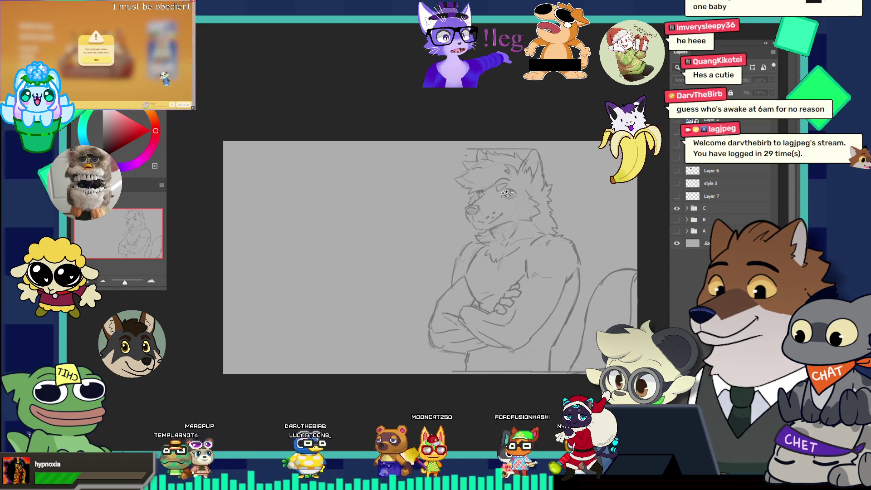
Turn on layers B and A and shift group C's wolf sketch further right
left_click(677, 220)
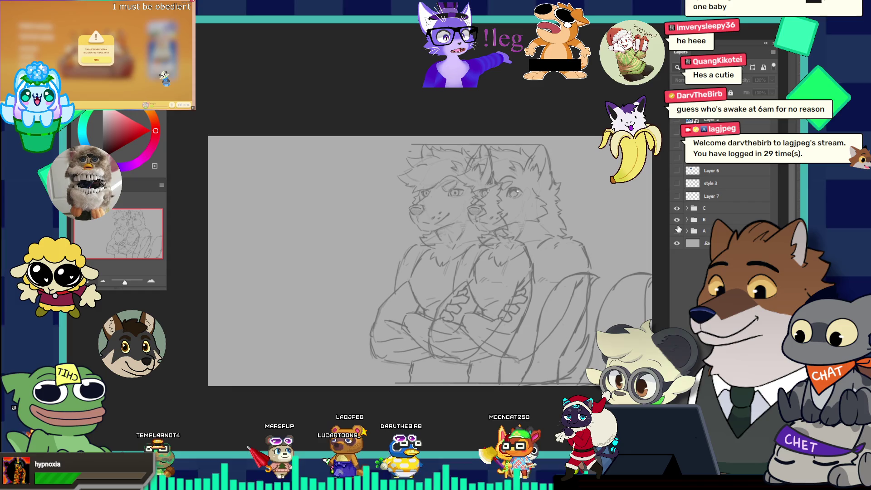
left_click(677, 231)
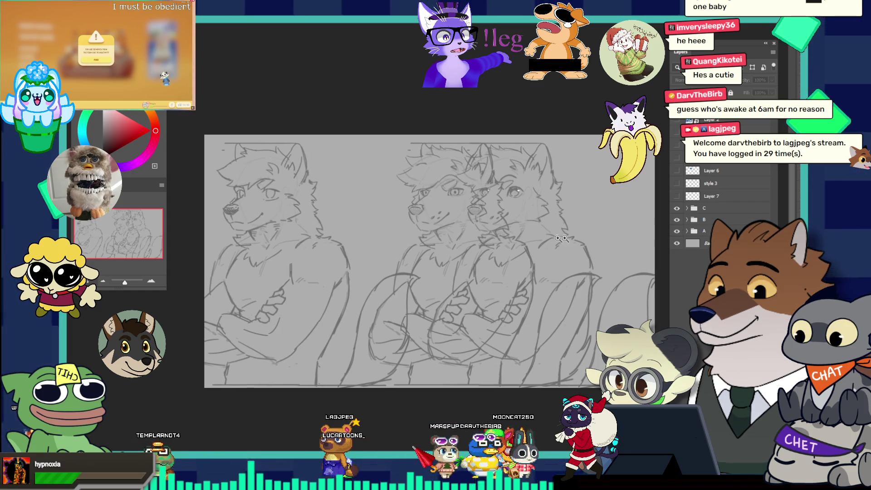
left_click(702, 213)
left_click_drag(541, 237, 598, 236)
key("z")
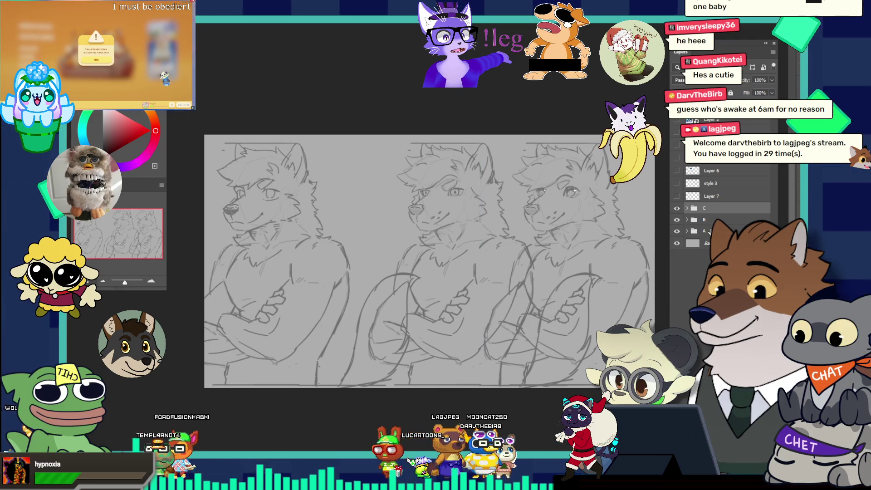
Slide layer A's wolf sketch to the right so the three variants sit side by side
left_click(709, 231)
key("v")
left_click_drag(242, 240, 311, 253)
key("z")
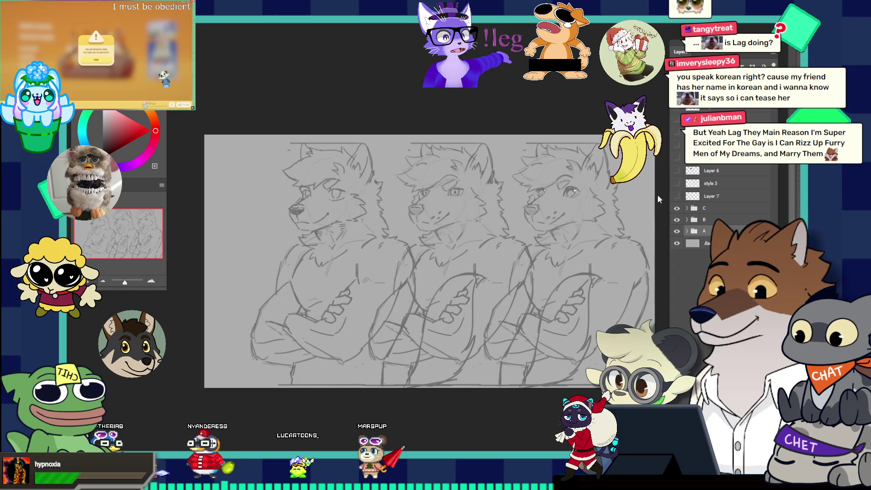
Hide layers B and A and drag the remaining muscular wolf sketch left to the canvas middle
left_click(677, 219)
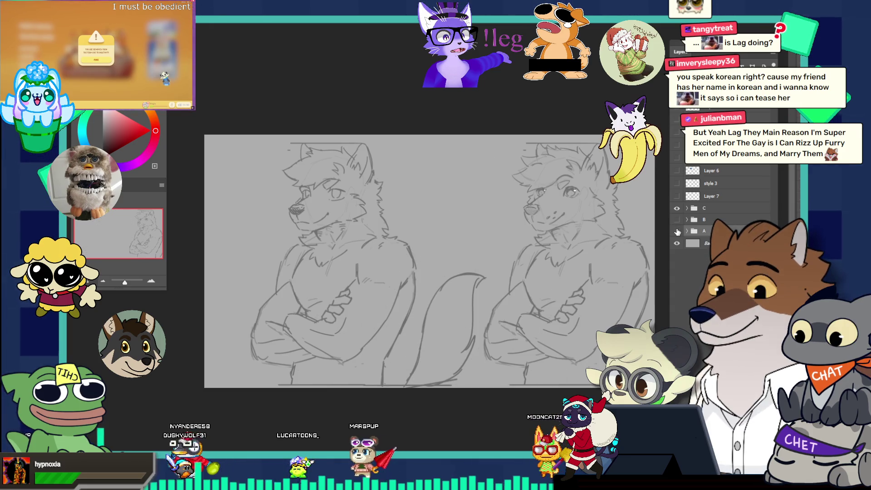
left_click(677, 231)
left_click_drag(545, 226, 564, 238)
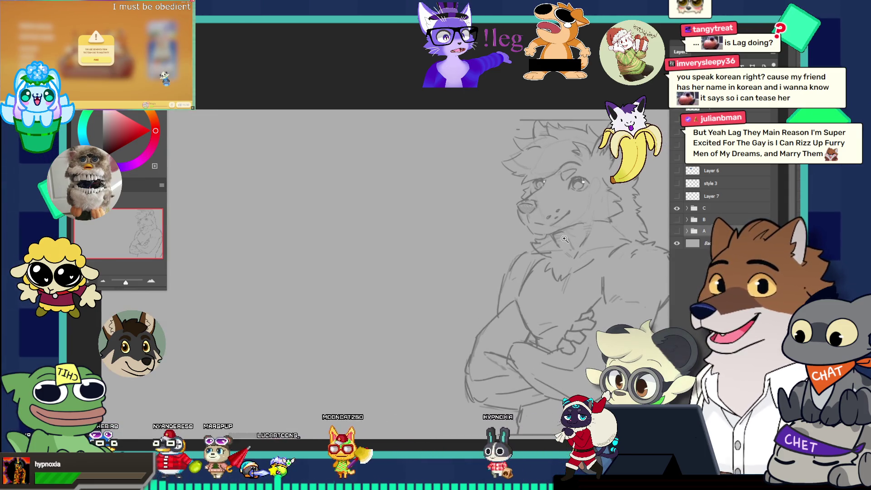
left_click_drag(452, 232, 440, 219)
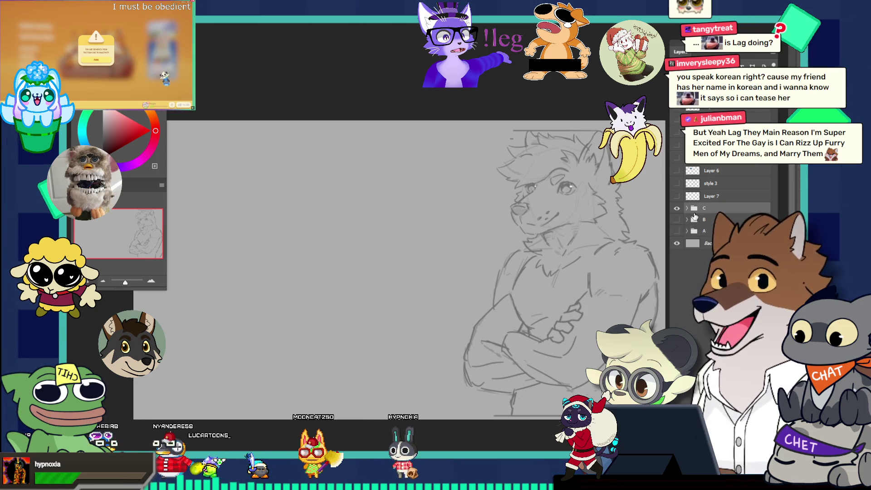
left_click_drag(554, 237, 404, 237)
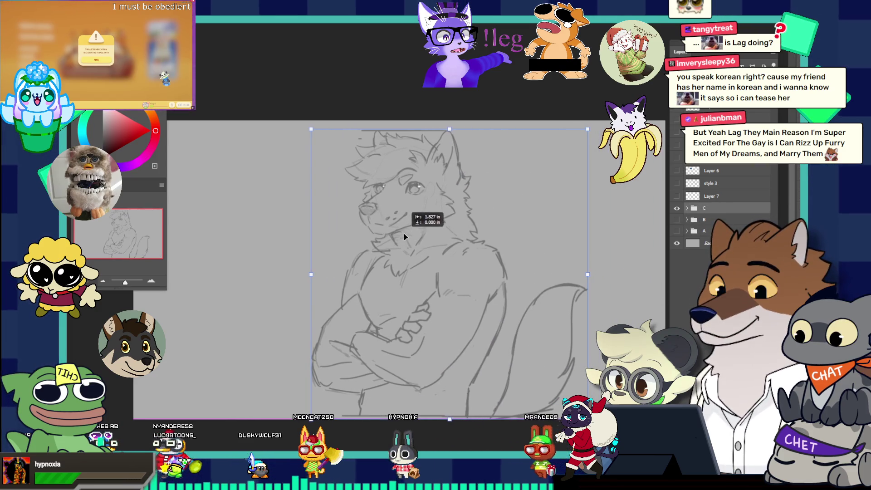
Zoom in to inspect the wolf's face, then make a layer inside group C active with the brush ready
key("z")
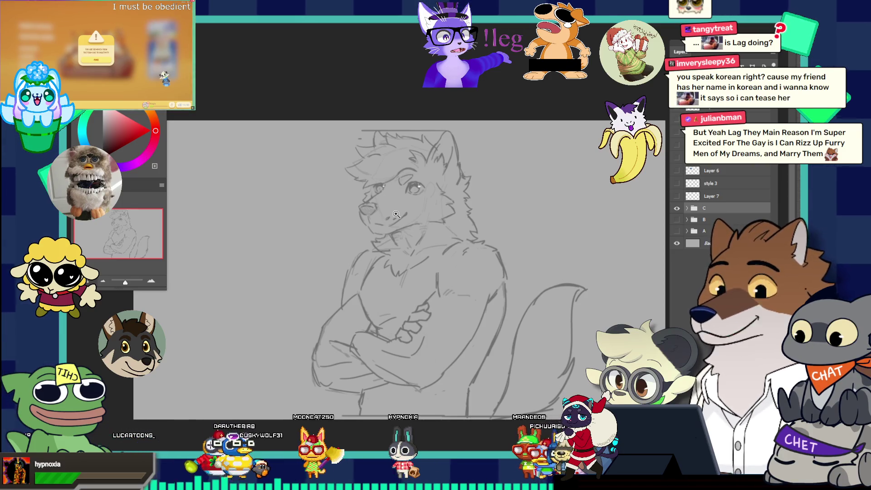
left_click_drag(332, 207, 410, 210)
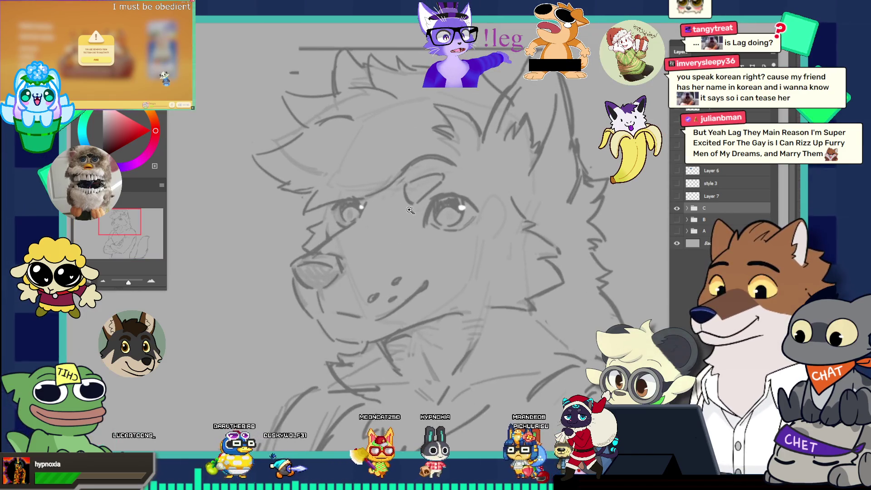
left_click(394, 204, "alt")
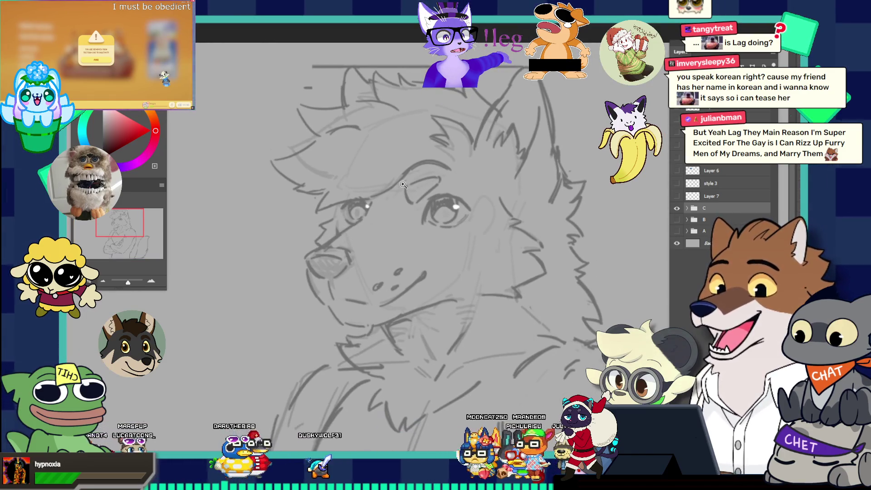
left_click(388, 194, "alt")
left_click(387, 193, "alt")
left_click(392, 209)
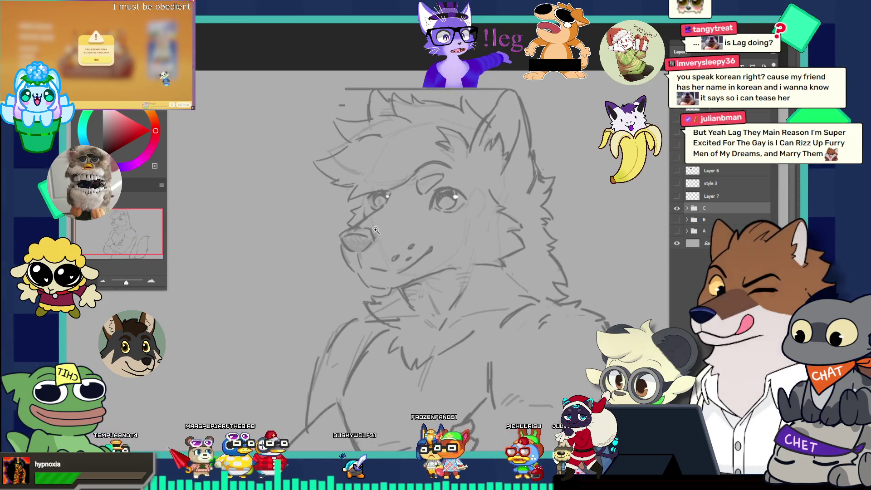
left_click(398, 224)
left_click(403, 239)
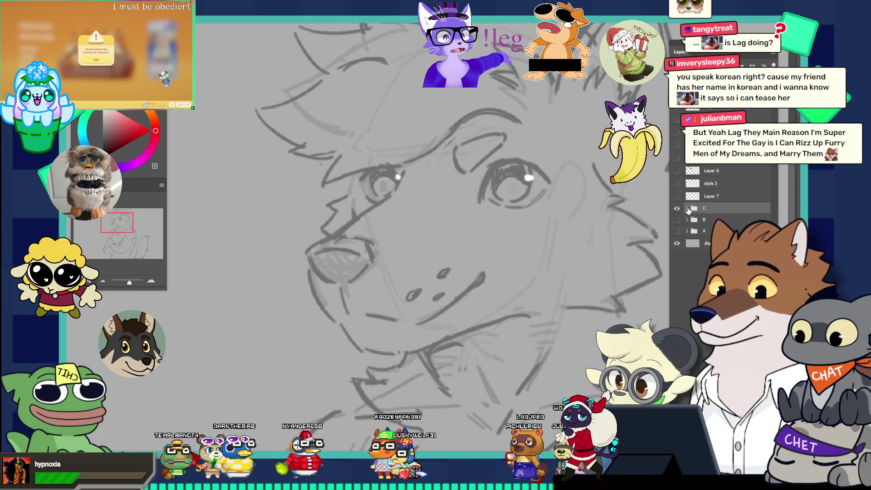
left_click(708, 232)
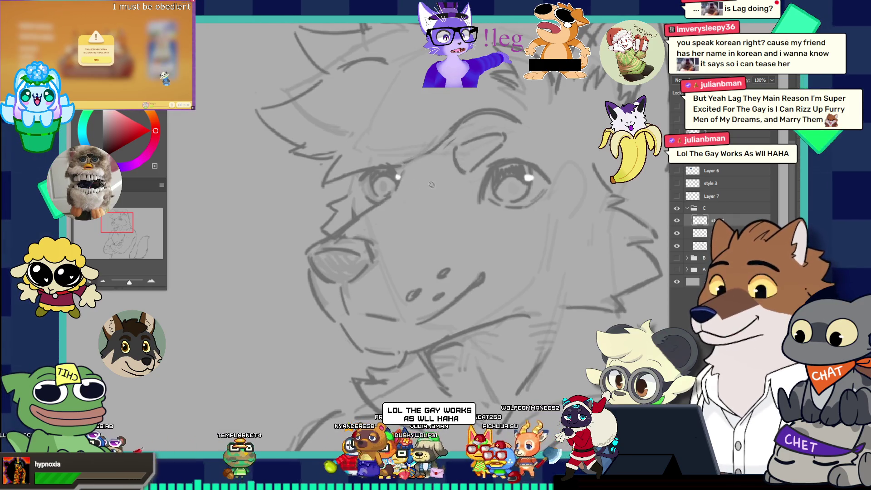
key("v")
key("b")
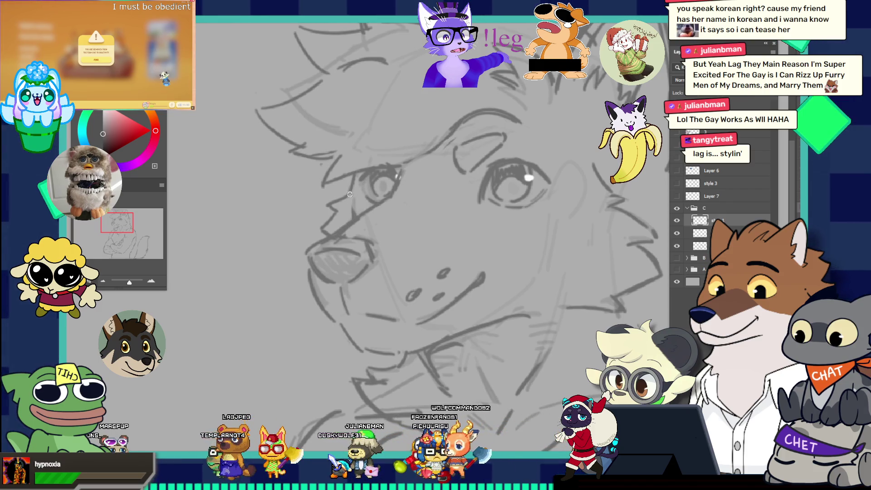
key("ctrl+0")
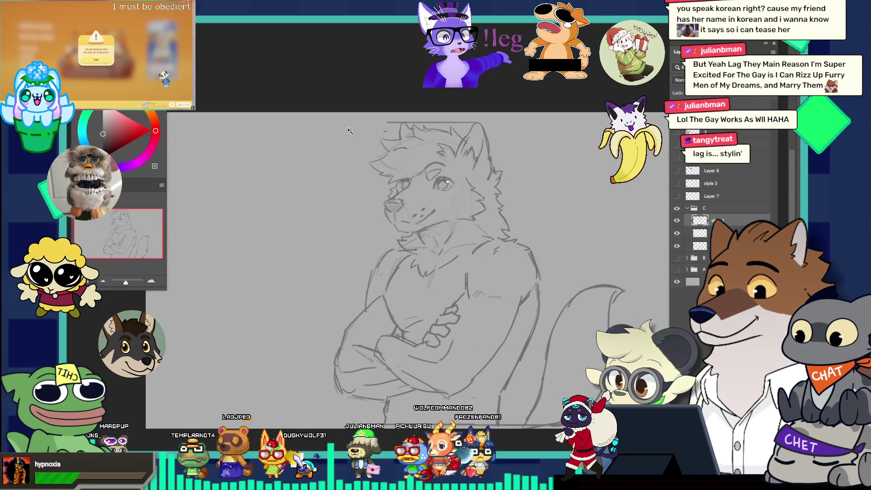
Review the wolf's face at several zooms, then toggle Layer 6's muscular variant on and off to compare
left_click_drag(404, 181, 454, 195)
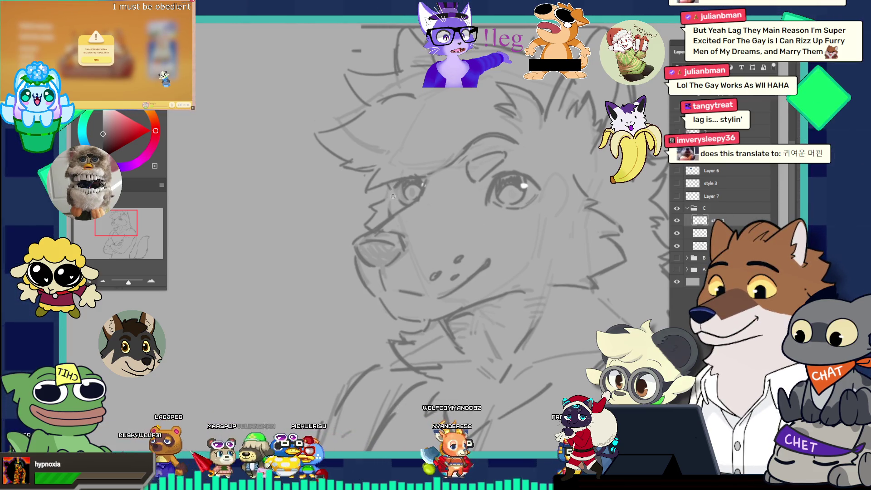
key("v")
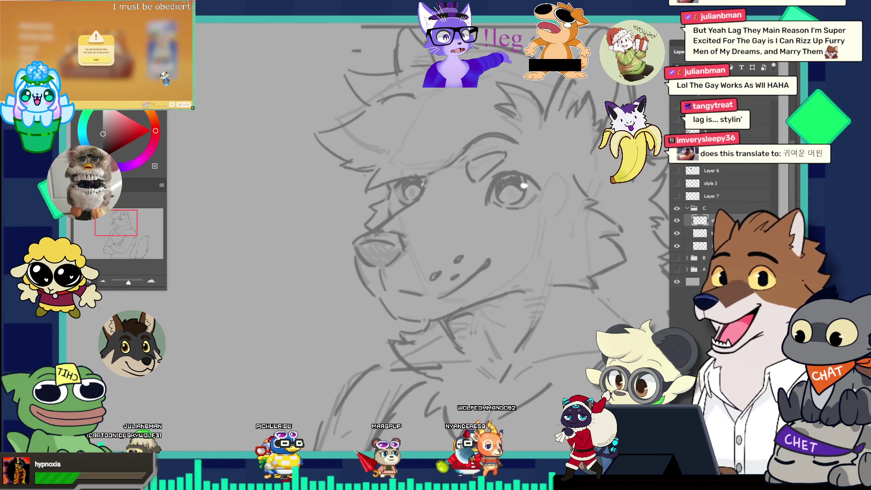
key("ctrl+0")
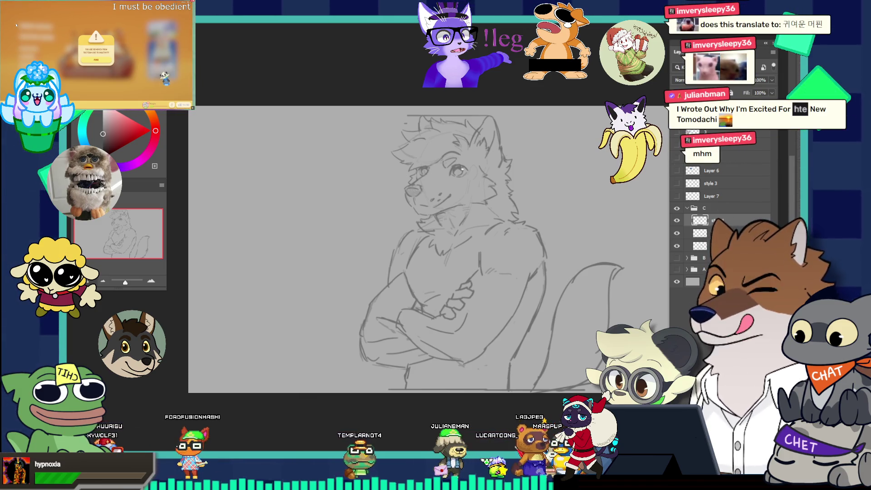
mouse_move(440, 169)
left_mouse_down()
mouse_move(482, 195)
mouse_move(449, 158)
left_mouse_up()
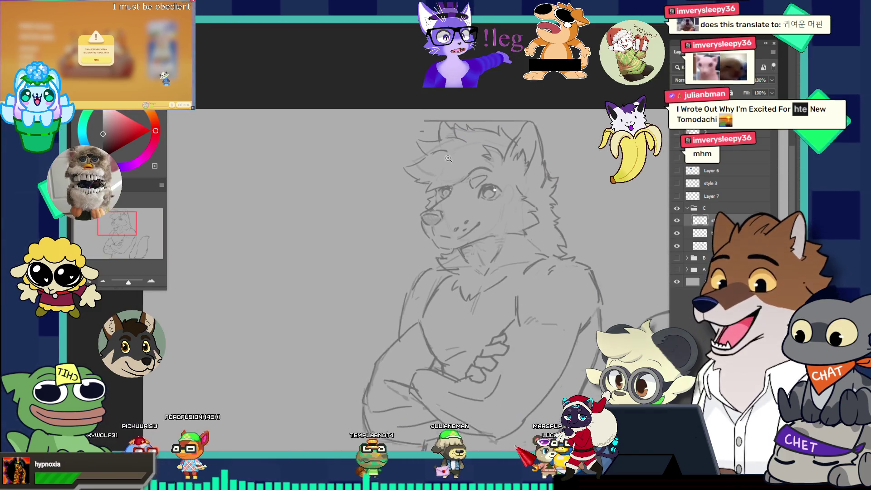
left_click(450, 163, "alt")
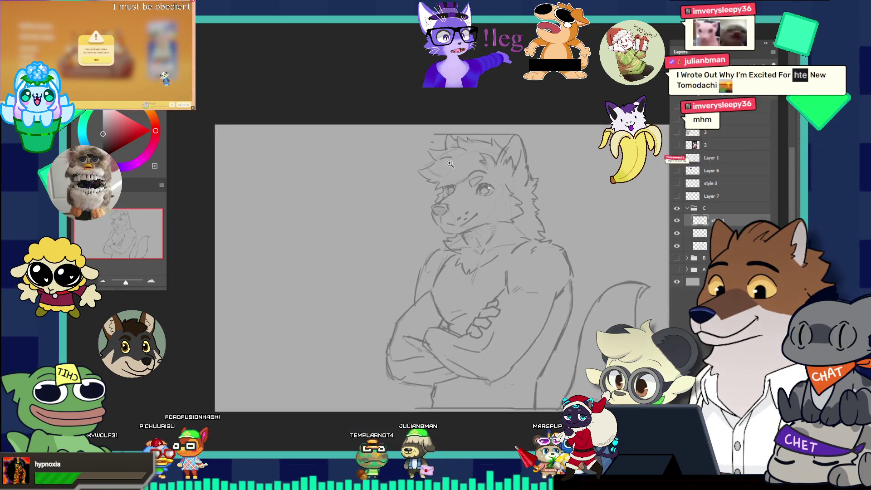
left_click(450, 163, "alt")
left_click(483, 200)
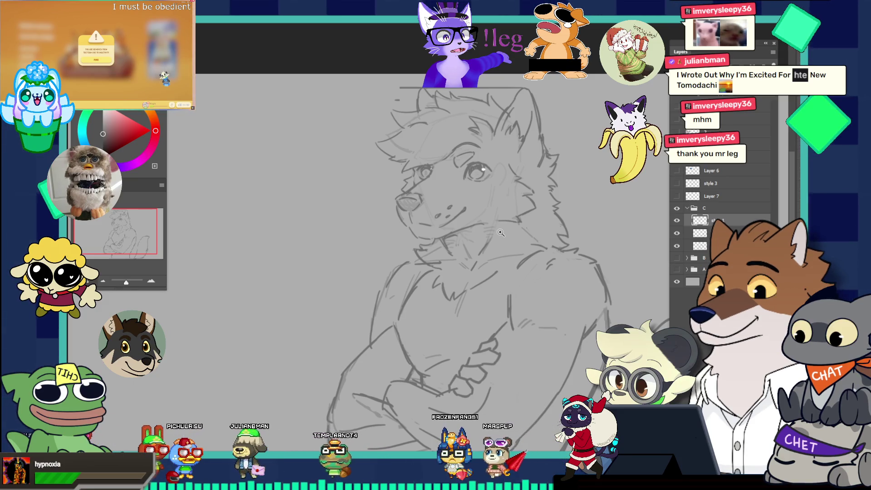
left_click(483, 231, "alt")
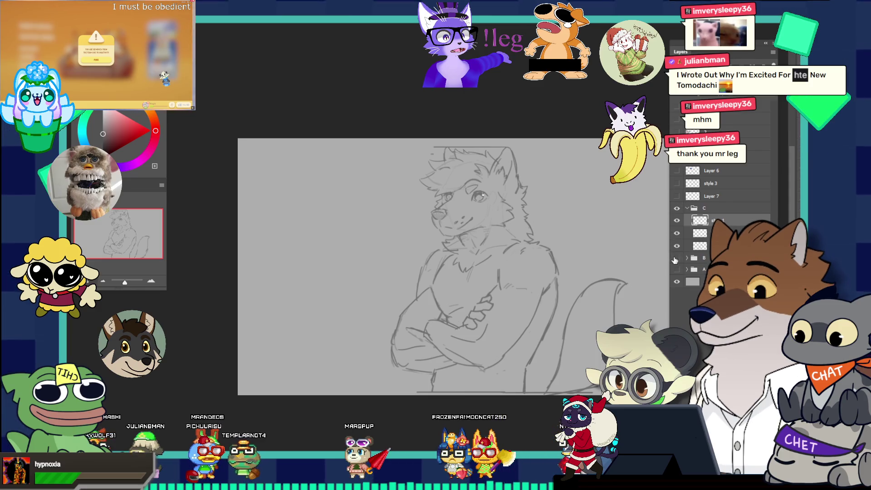
left_click(683, 169)
left_click(682, 167)
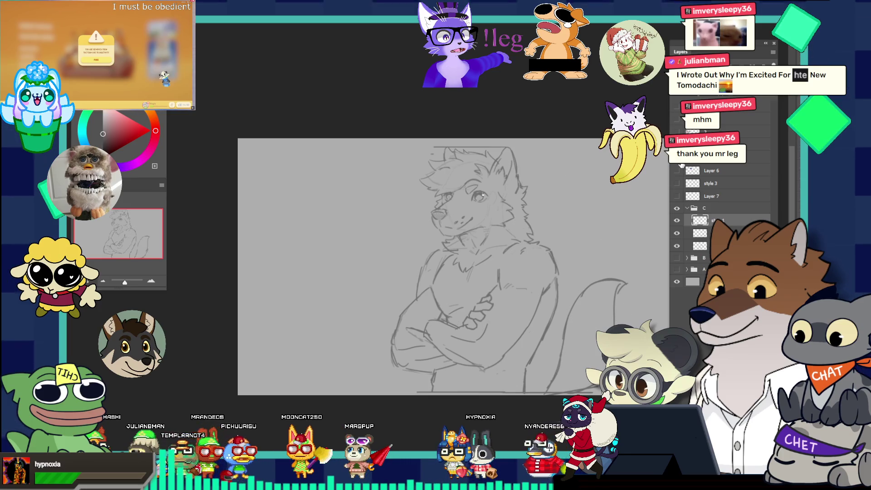
left_click(682, 168)
Select the muscular variant layer, drag it left over the original figure, and zoom so it fills the view
left_click(698, 162)
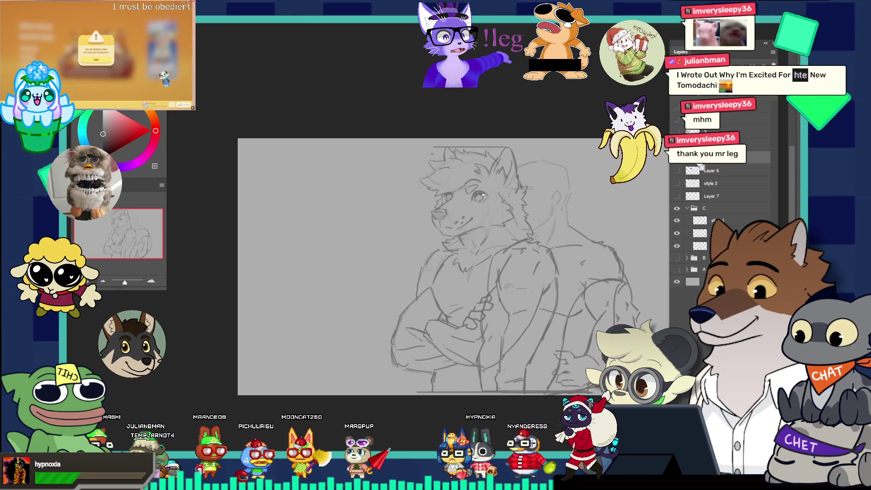
mouse_move(503, 251)
left_mouse_down()
mouse_move(432, 246)
mouse_move(440, 246)
left_mouse_up()
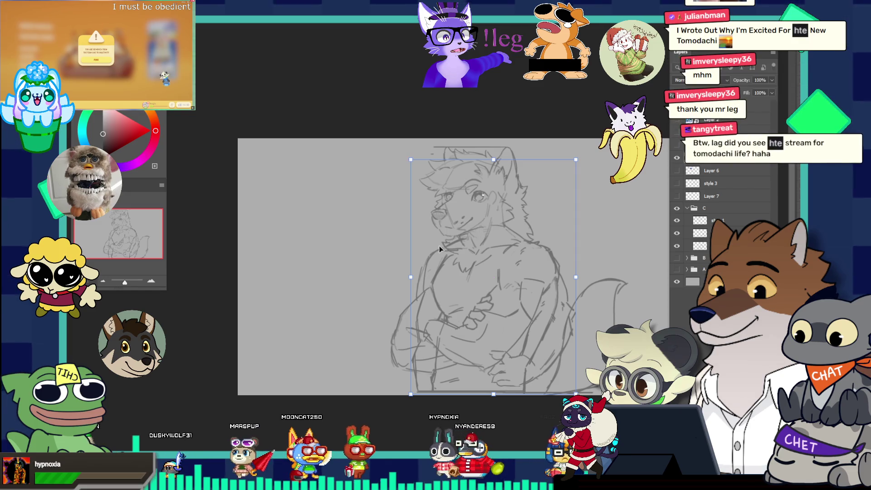
key("z")
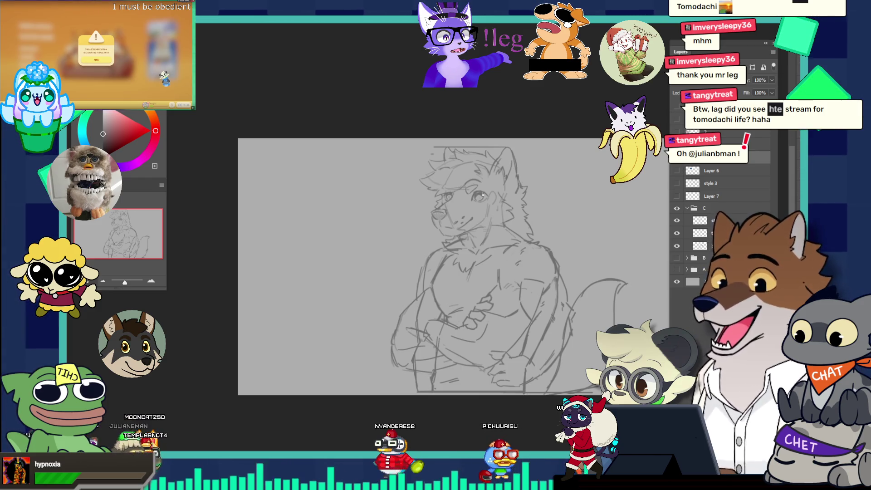
scroll(501, 200, "down", 2)
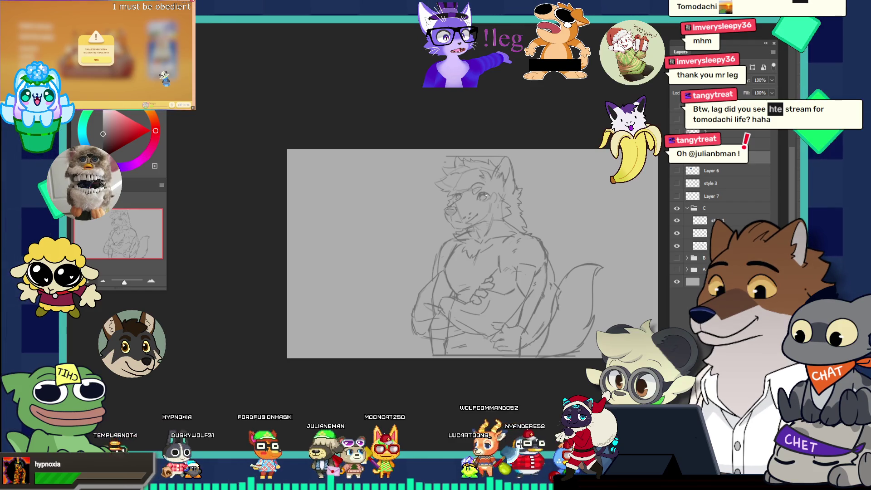
left_click(486, 217)
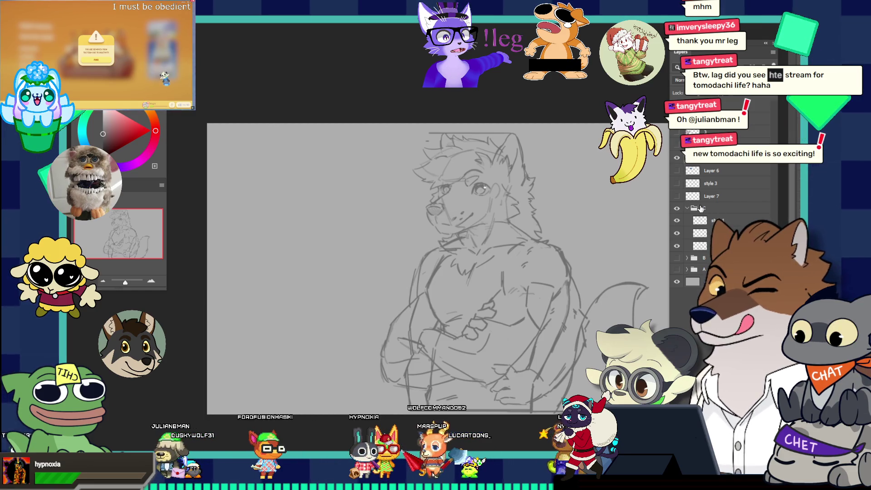
Hide the rough original body layer and zoom in to review the wolf's face and neck
left_click(679, 166)
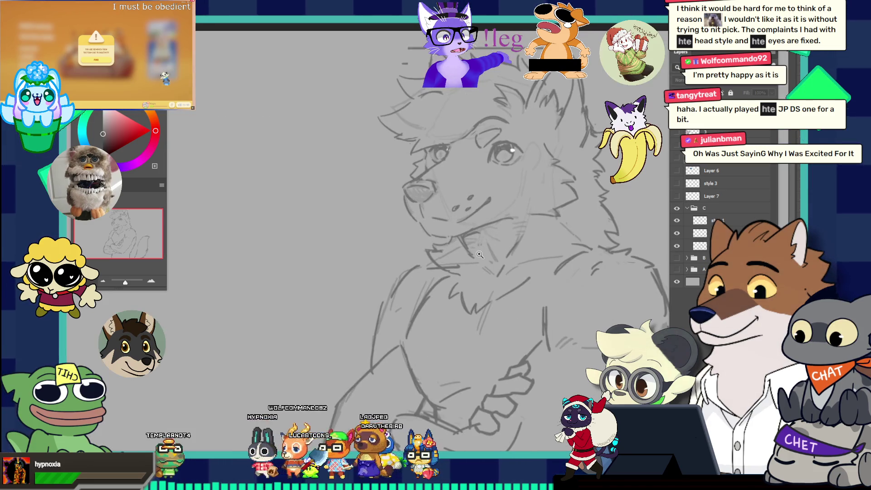
left_click(453, 234)
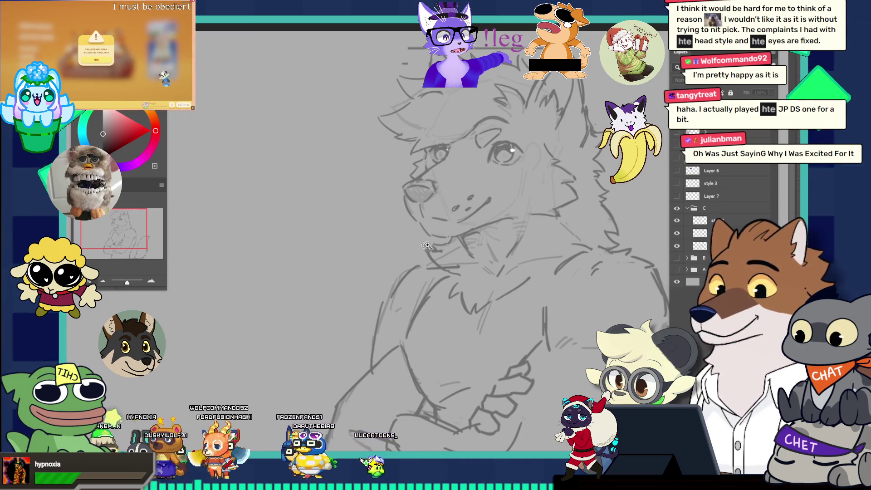
left_click(459, 222)
left_click(459, 222)
key("ctrl+0")
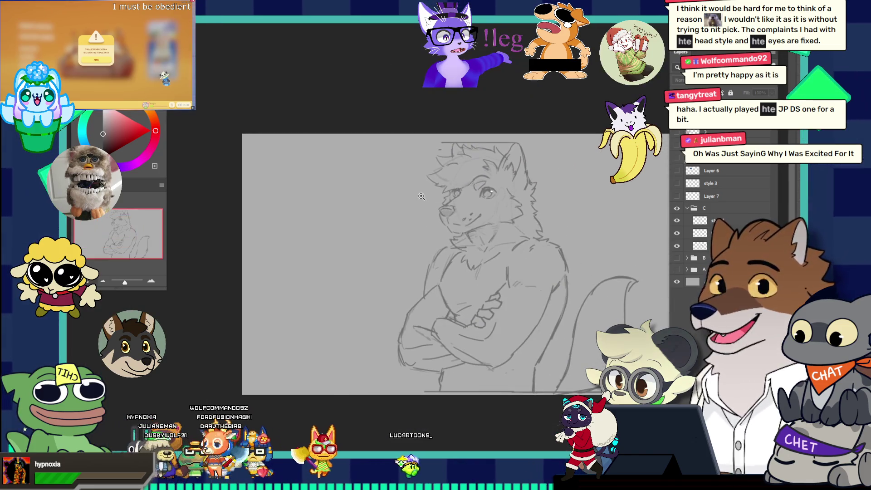
left_click(450, 247)
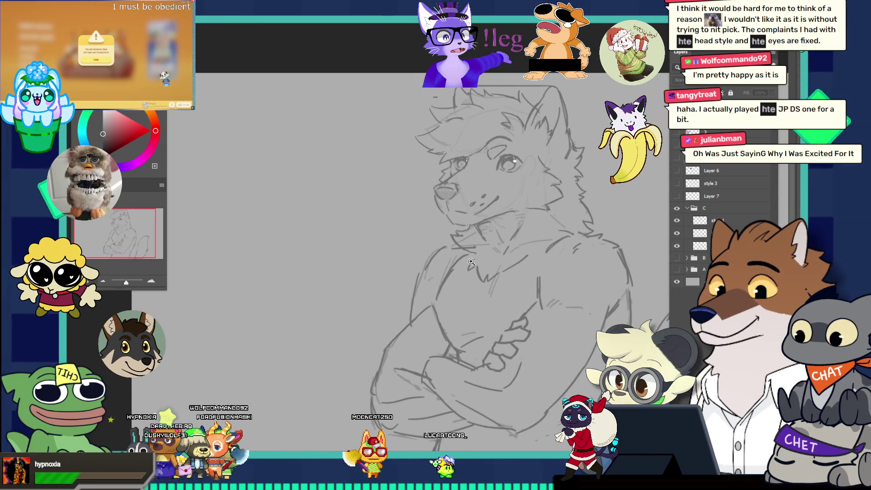
left_click(472, 262)
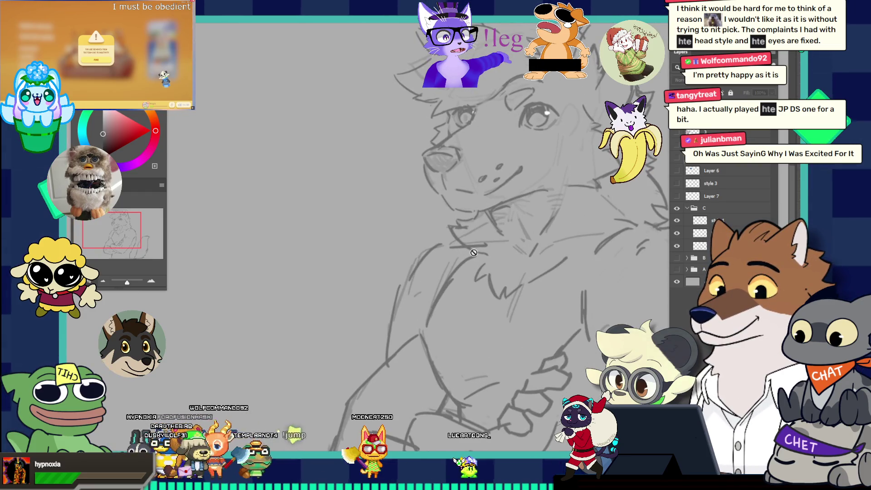
Activate a sketch layer, then the one below it, and check the bust at several zoom levels
left_click(707, 224)
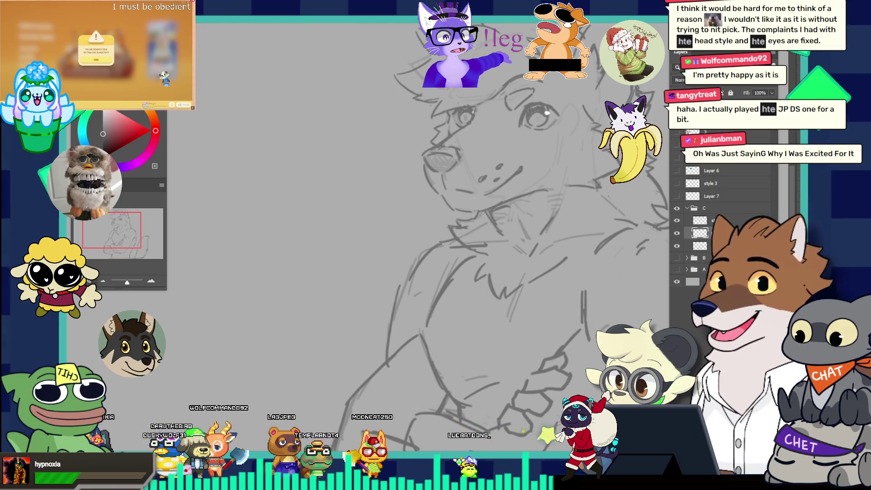
left_click(700, 245)
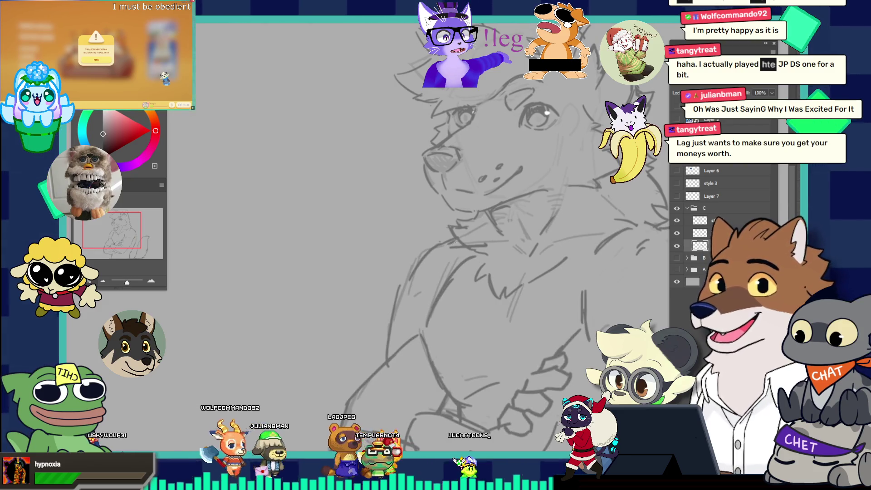
key("ctrl+minus")
key("ctrl+minus")
key("ctrl+minus")
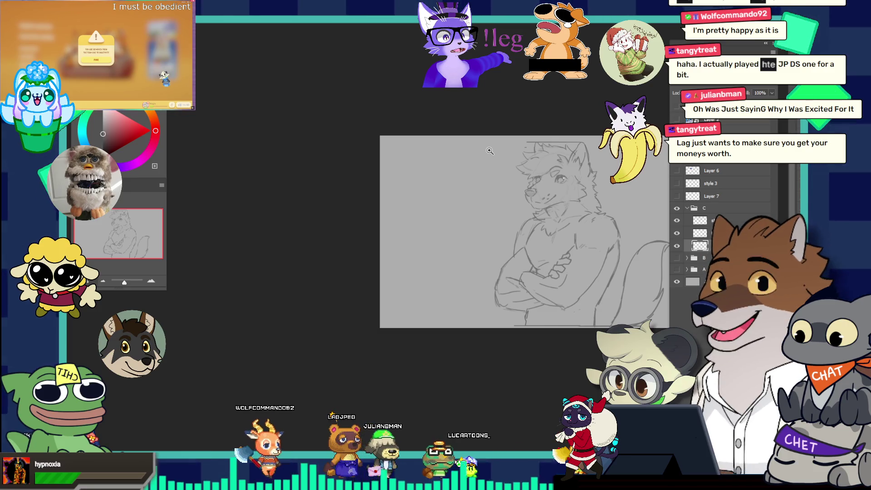
key("ctrl+plus")
key("ctrl+plus")
key("ctrl+plus")
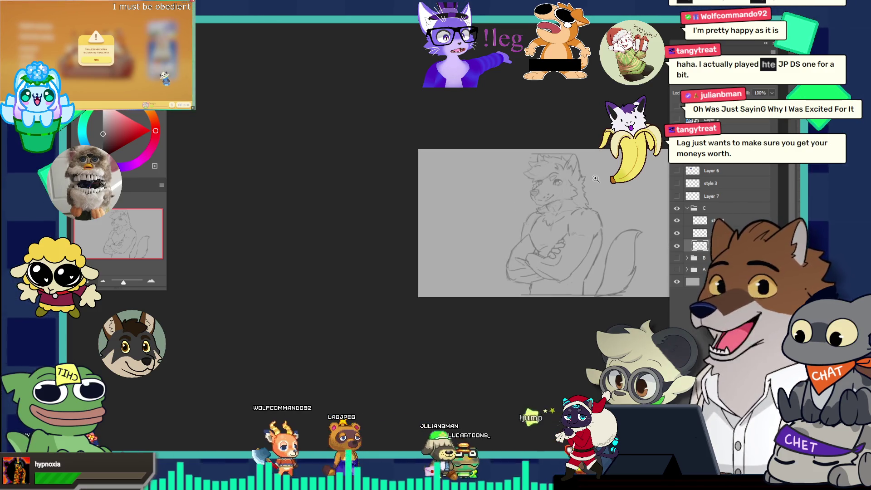
key("ctrl+plus")
key("ctrl+plus")
key("ctrl+plus")
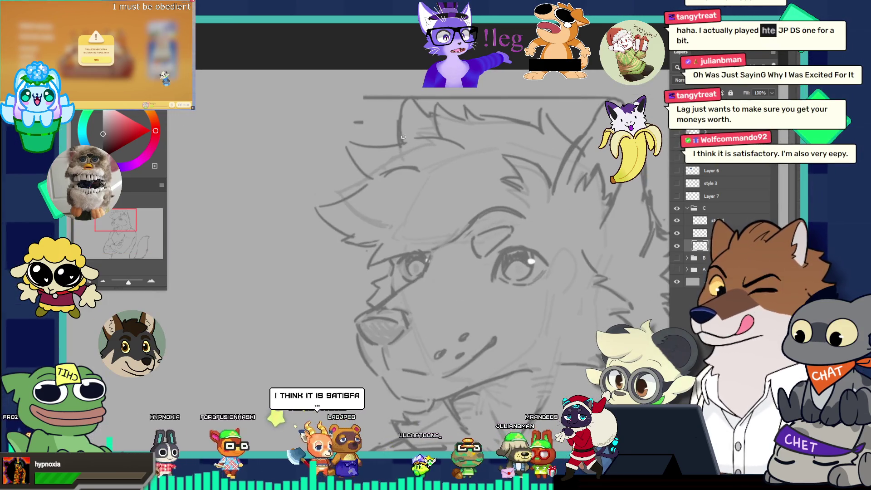
key("ctrl+minus")
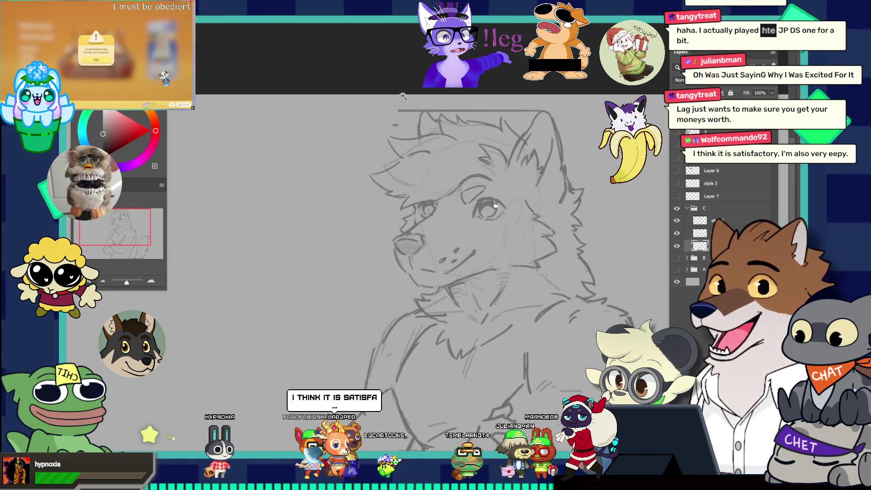
key("ctrl+minus")
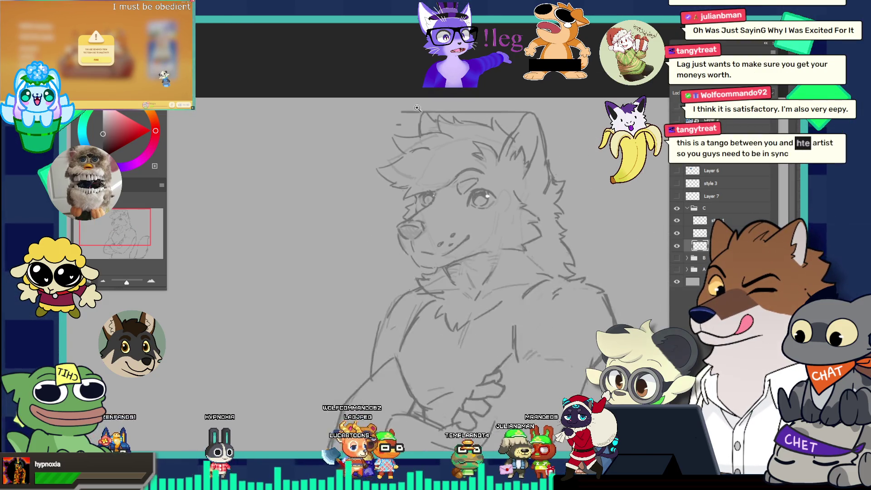
key("ctrl+plus")
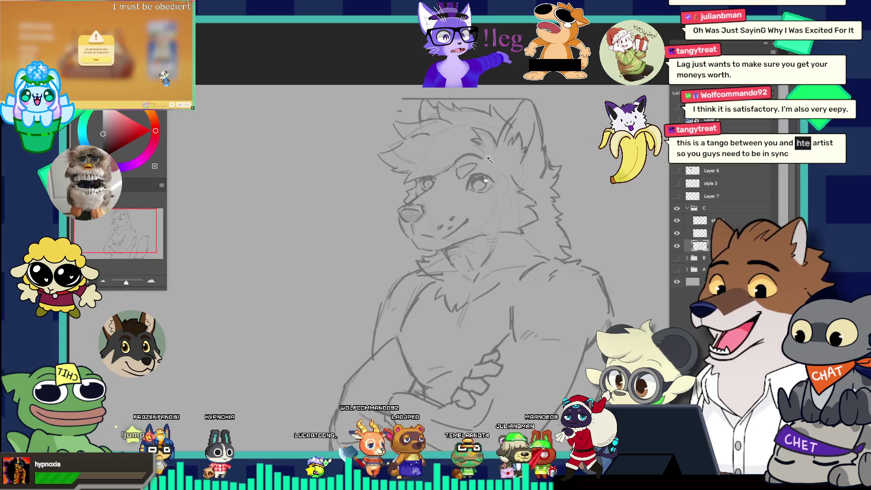